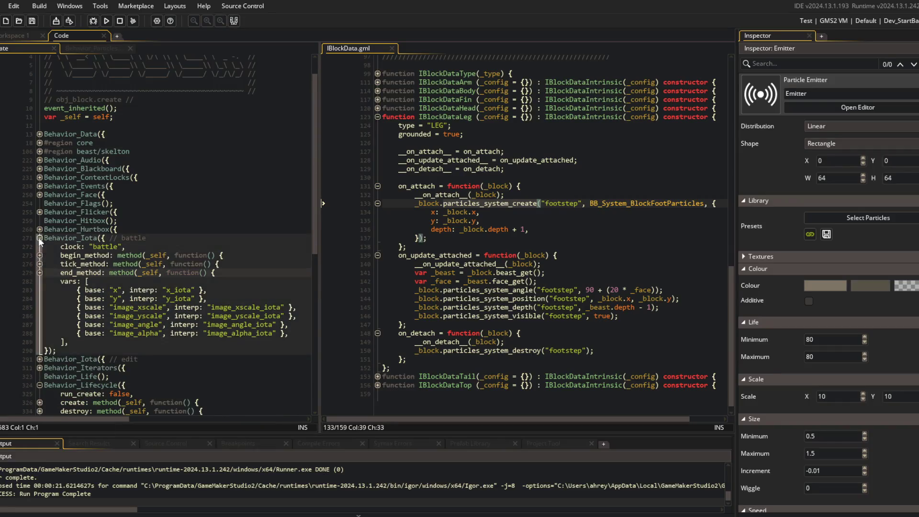
- Fold the Behavior_Iota battle and edit sections in the code editor
click(39, 238)
click(38, 246)
click(39, 277)
click(39, 245)
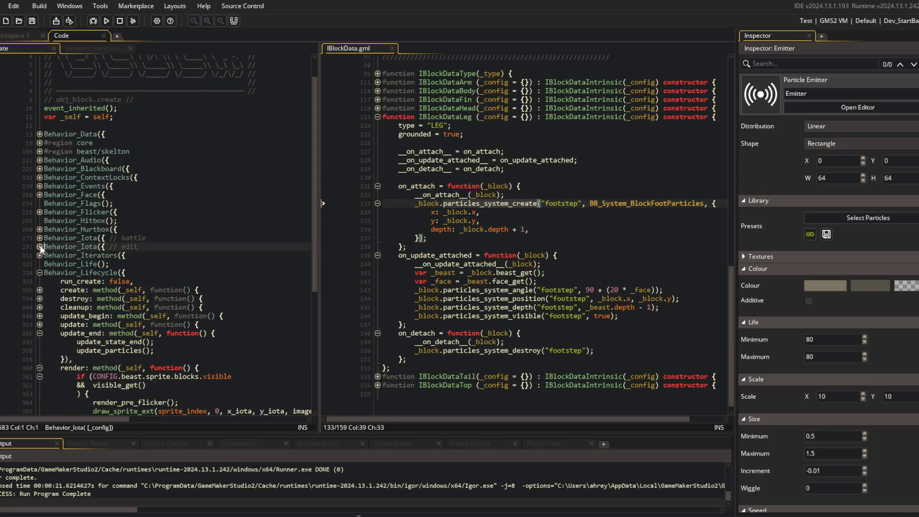
scroll(163, 249, down, 4)
- Put a breakpoint on the update_particles() call at line 358 and start debugging with F5
click(169, 248)
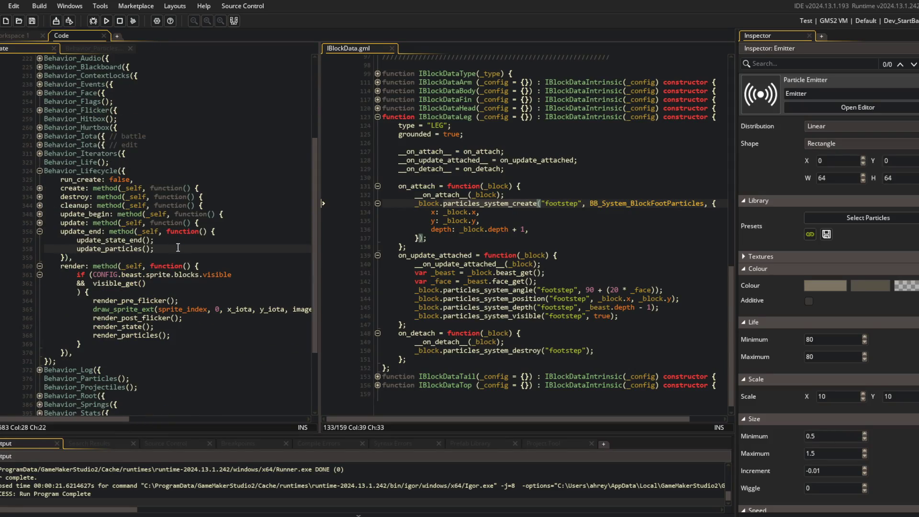
click(16, 249)
key(F5)
scroll(169, 302, down, 4)
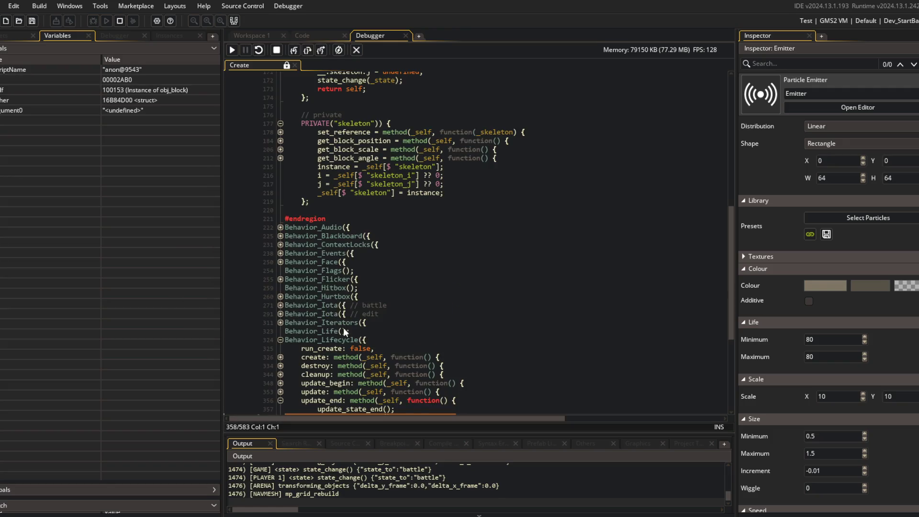
- Continue past the update_particles() breakpoint three times, then remove the line 358 breakpoint
scroll(317, 280, down, 4)
mouse_move(318, 279)
click(232, 52)
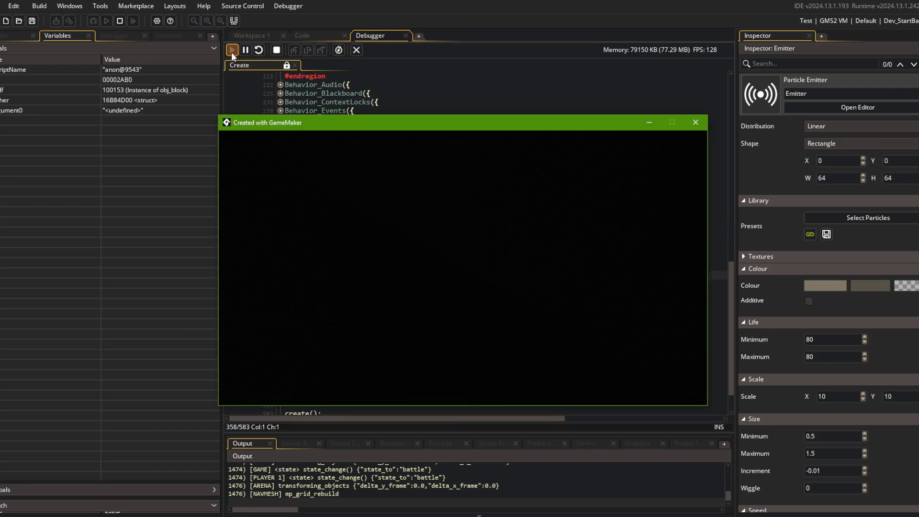
click(231, 52)
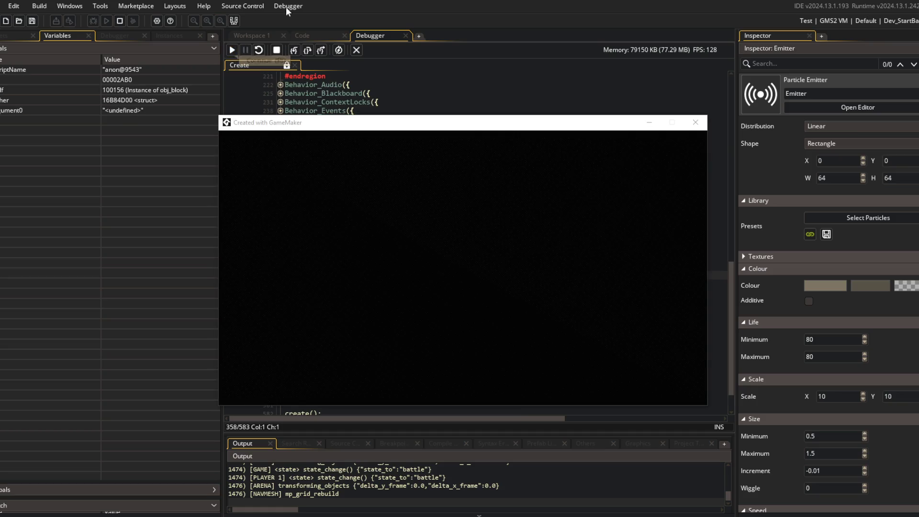
scroll(361, 185, up, 10)
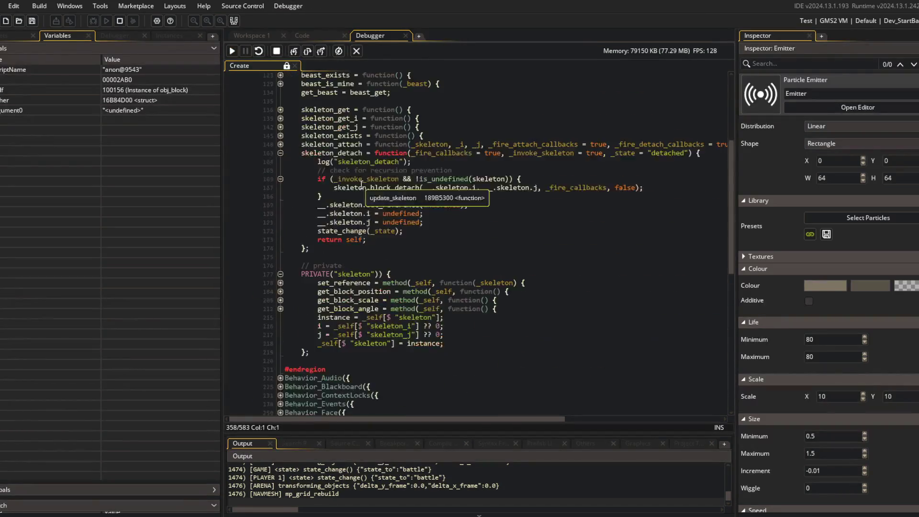
click(232, 51)
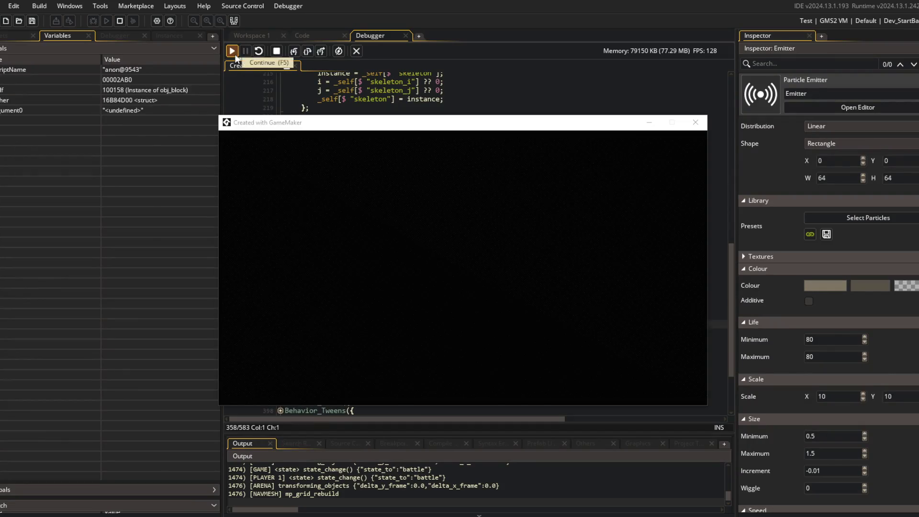
click(258, 325)
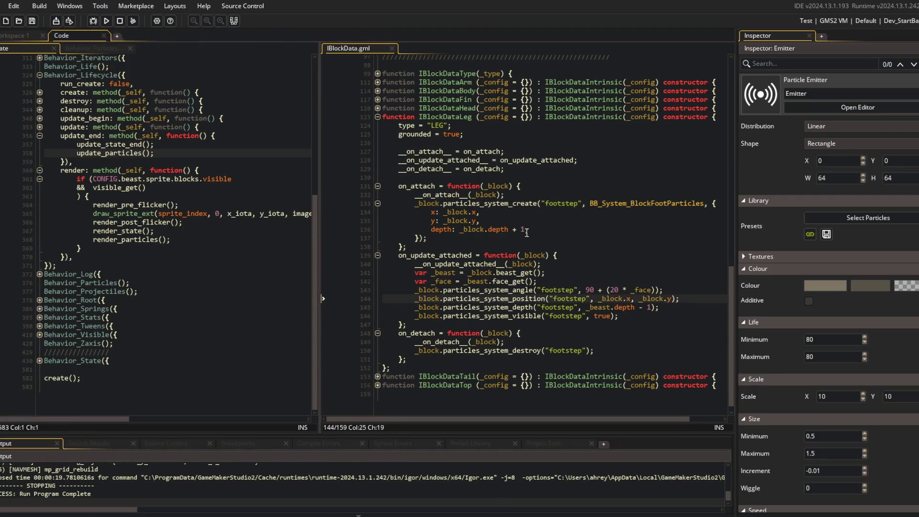
- In Behavior_Particles, unfold update_particles with its struct_foreach loop and visibility check, then widen the pane
scroll(524, 233, up, 2)
click(483, 197)
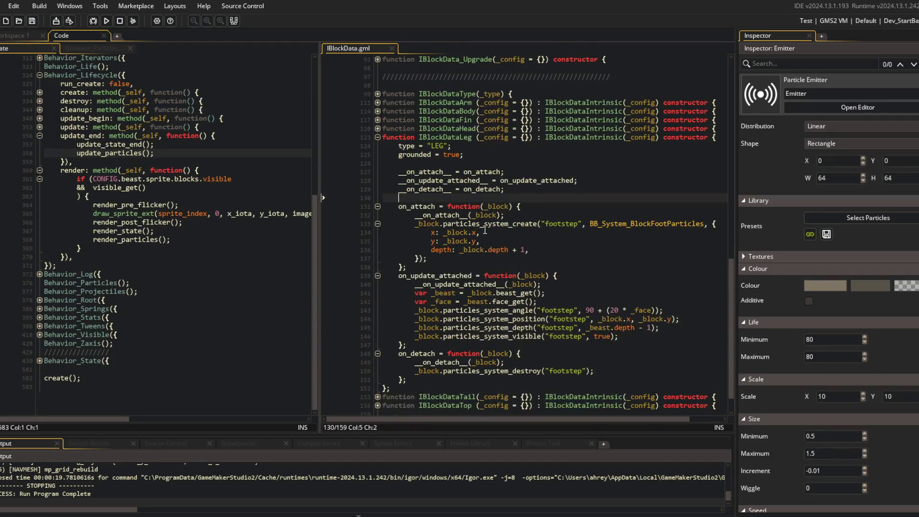
click(541, 224)
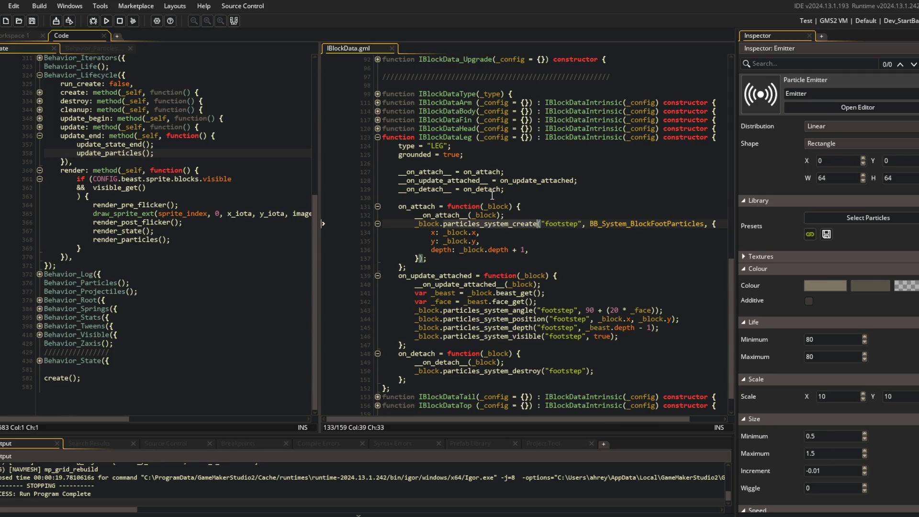
click(110, 46)
click(39, 152)
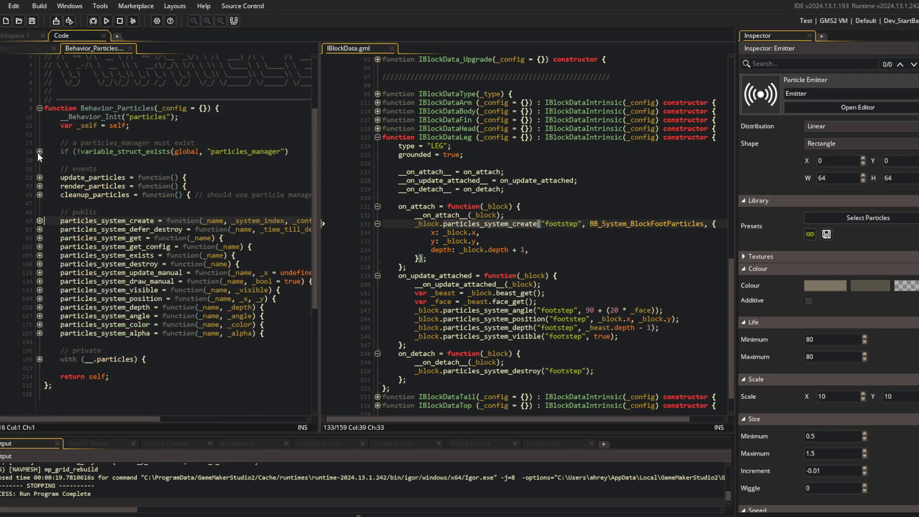
click(40, 177)
click(40, 186)
click(40, 194)
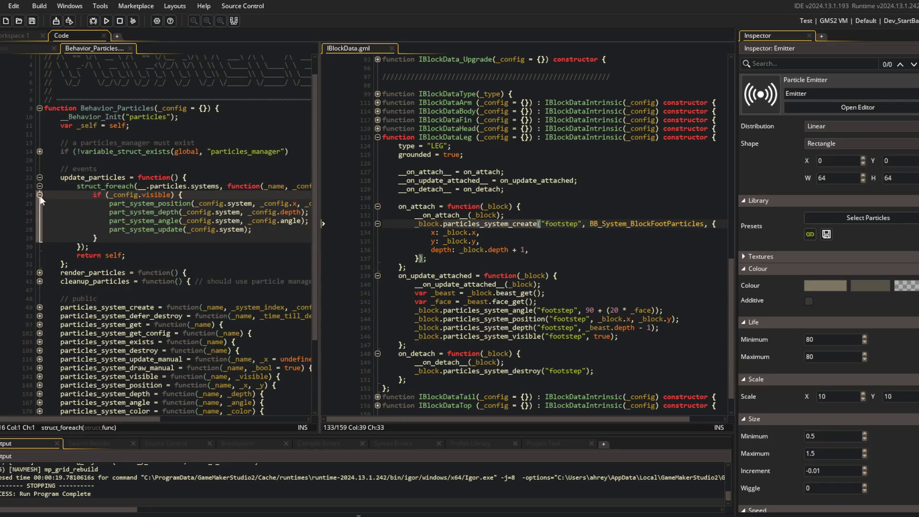
click(239, 185)
mouse_move(318, 163)
mouse_down()
mouse_move(427, 164)
mouse_move(379, 164)
mouse_up()
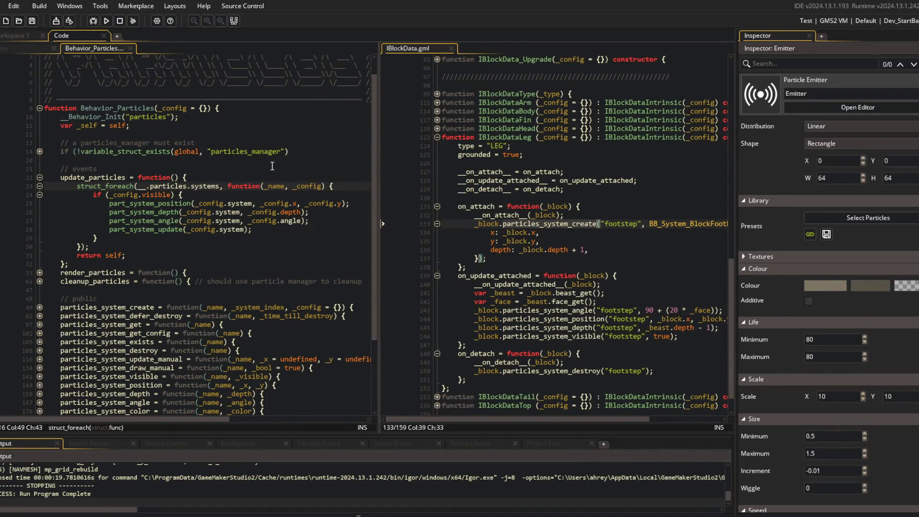
- Peek at particles_system_angle, highlight footstep uses, fold update_particles and widen the IBlockData.gml pane
scroll(272, 166, down, 3)
scroll(568, 230, down, 1)
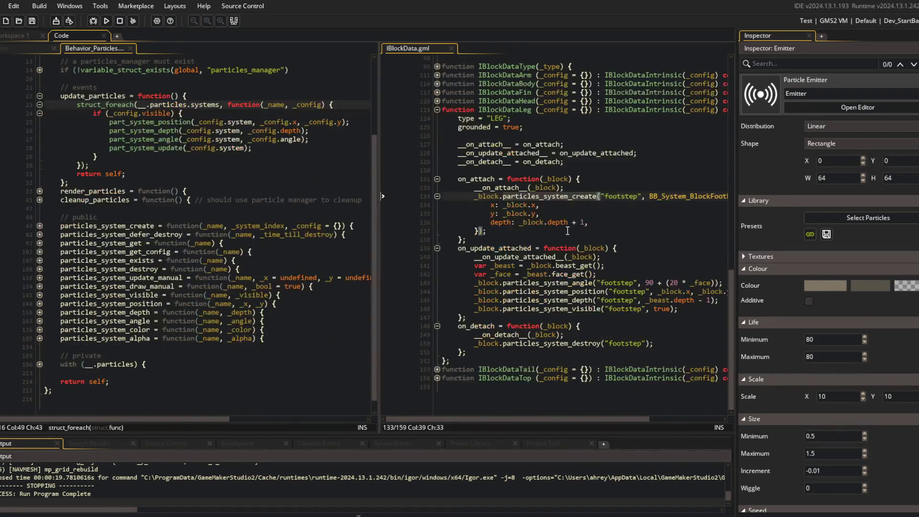
click(40, 321)
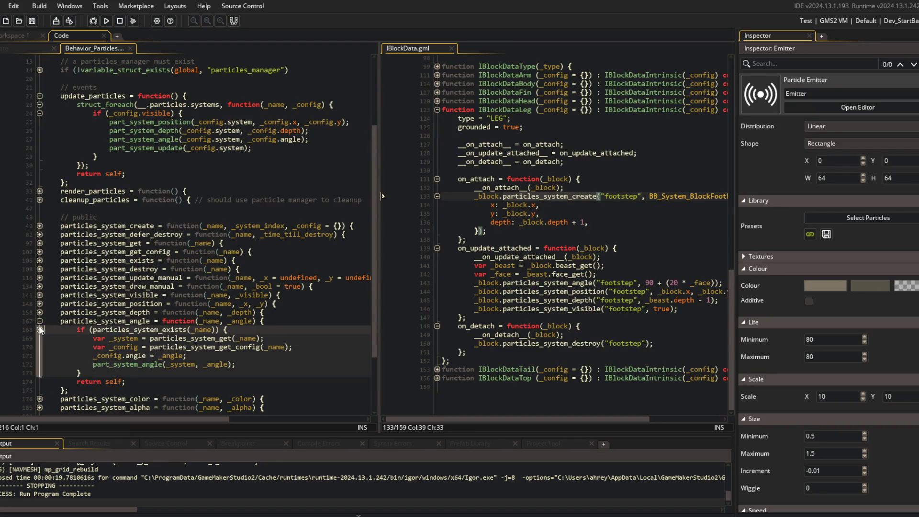
click(40, 321)
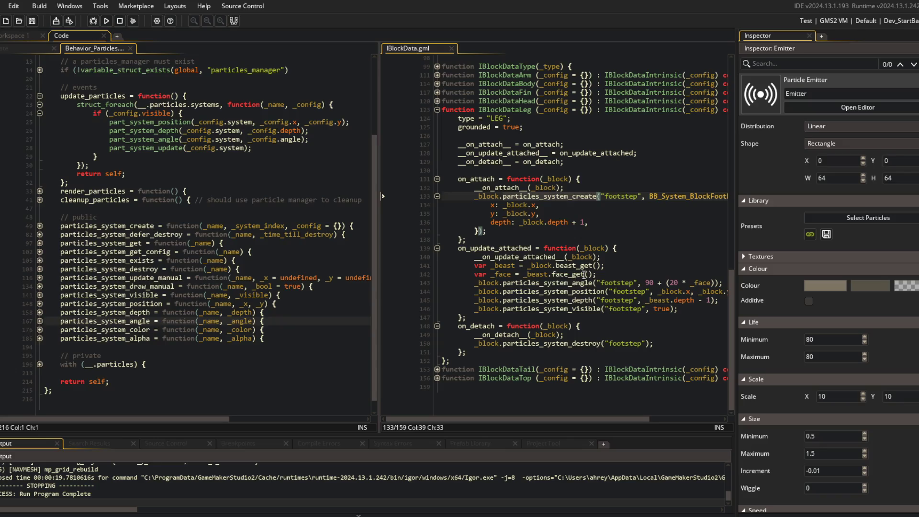
scroll(696, 248, up, 1)
double_click(609, 291)
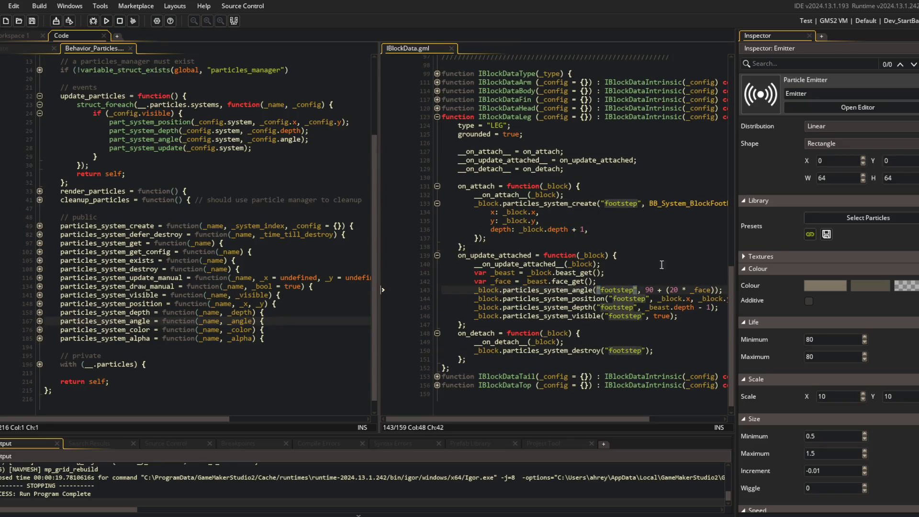
scroll(240, 182, up, 2)
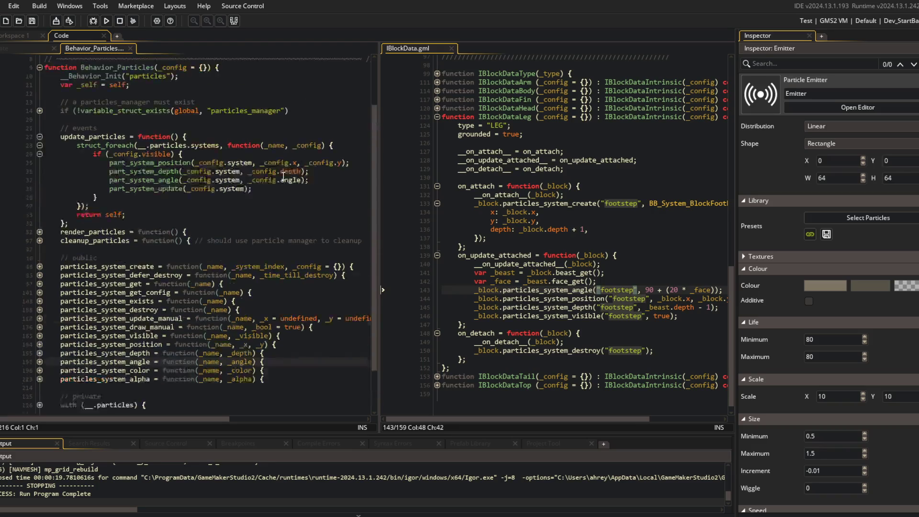
scroll(63, 188, up, 3)
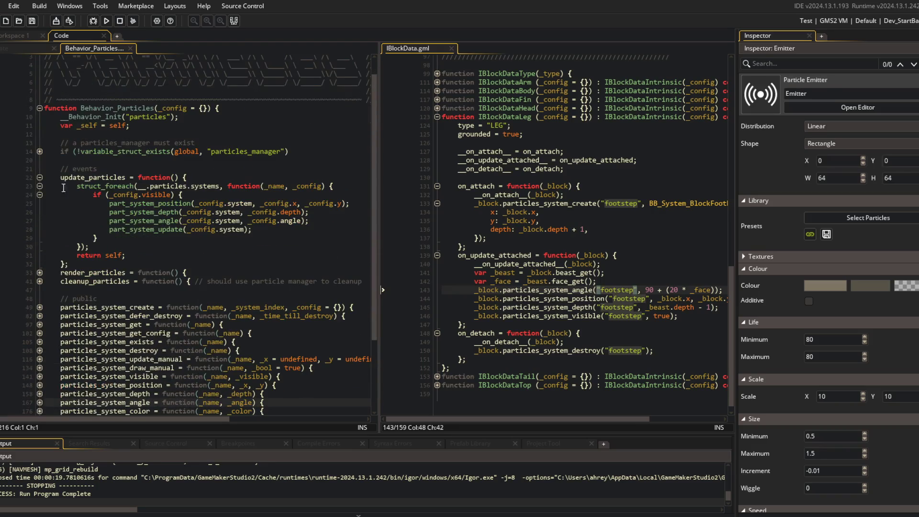
click(40, 178)
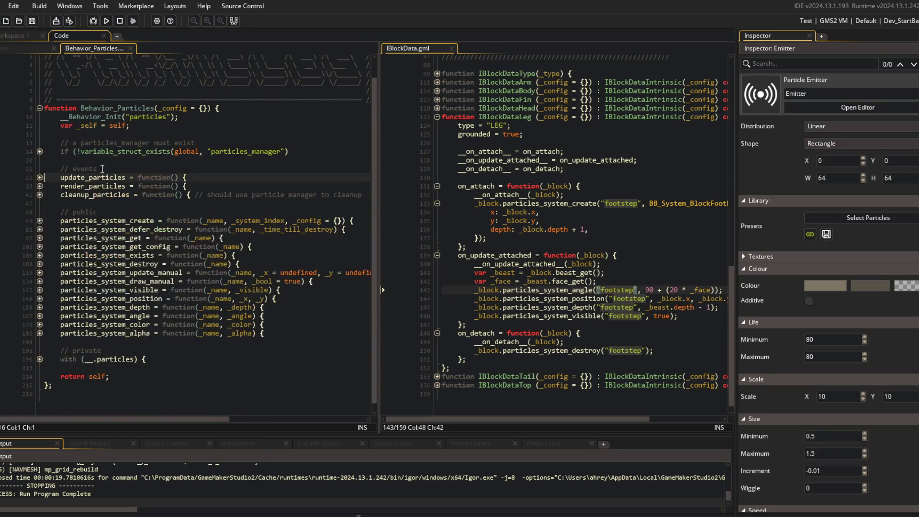
drag(375, 137, 283, 138)
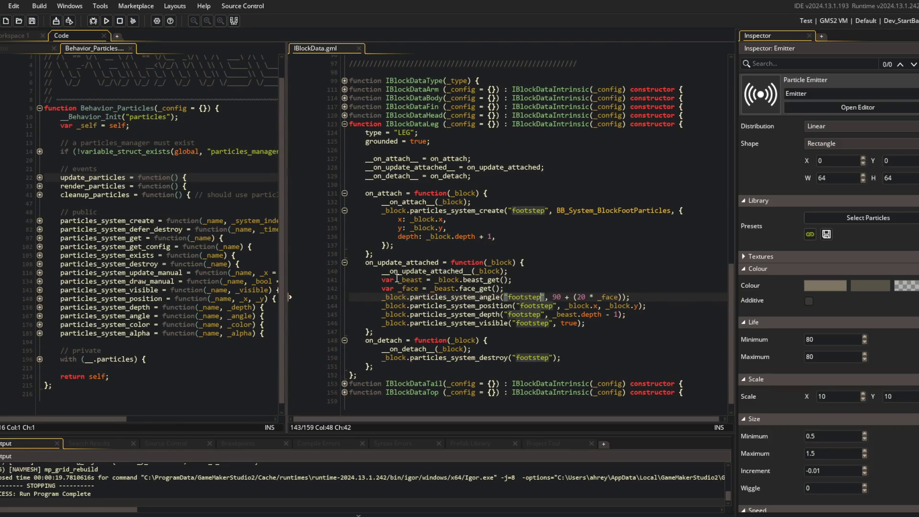
- Change line 144's particle position from _block.x/_block.y to _beast.x/_beast.y, then save and test-run
click(423, 279)
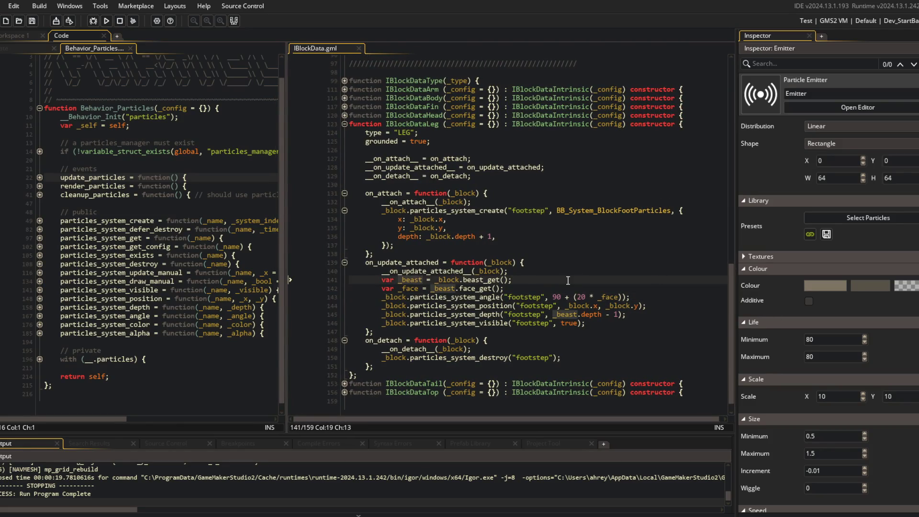
double_click(589, 305)
text(_beast)
double_click(619, 306)
text(_beast)
click(626, 271)
click(106, 21)
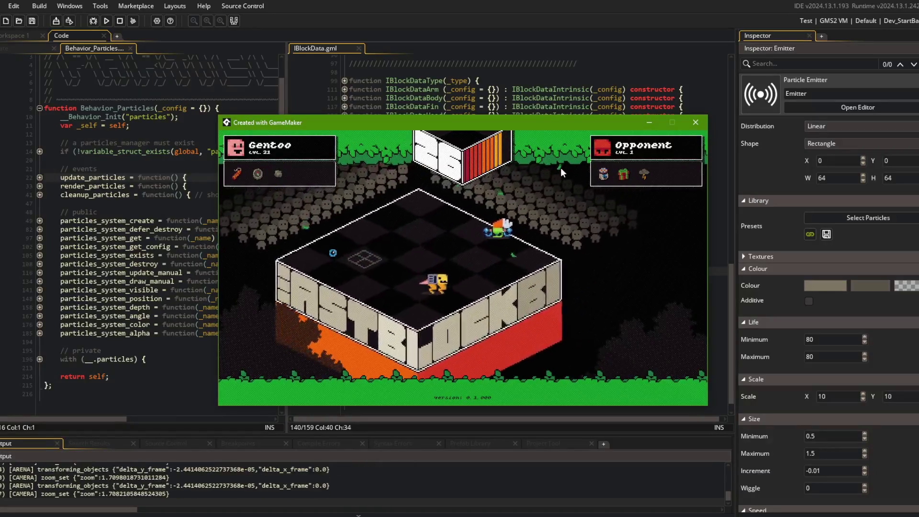
click(695, 122)
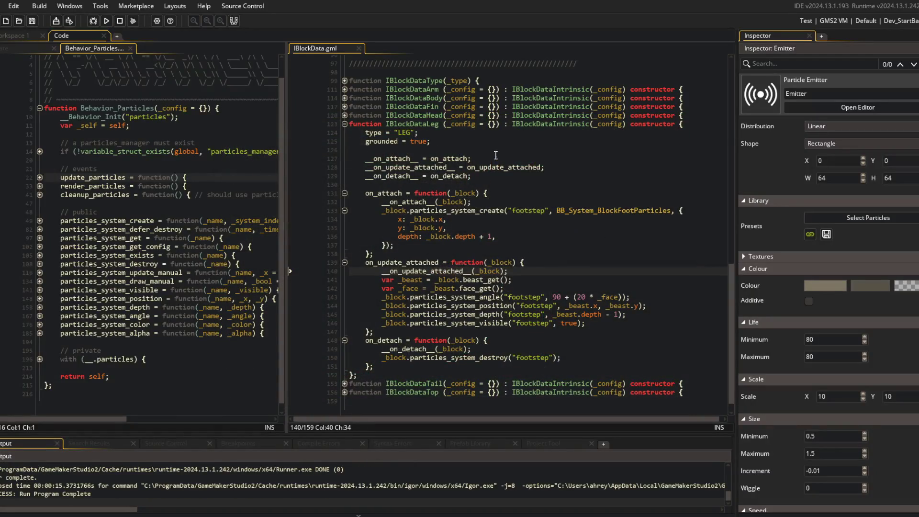
- Highlight the uses of on_update_attached in IBlockData.gml, including the call on line 140
click(515, 203)
scroll(515, 204, down, 1)
scroll(476, 270, up, 1)
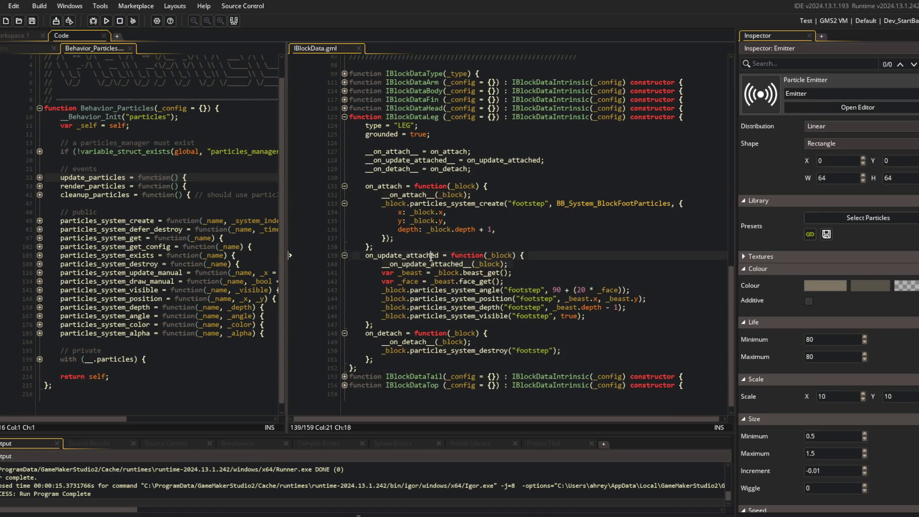
click(422, 264)
double_click(409, 254)
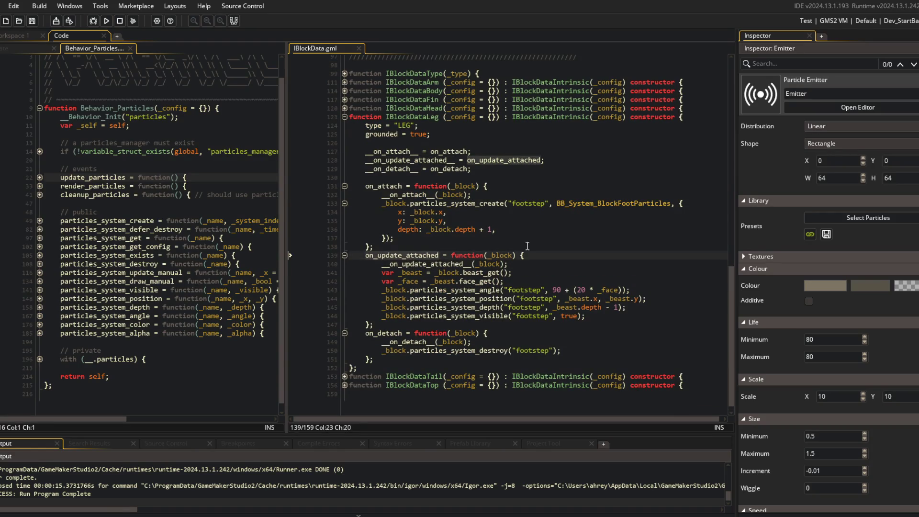
scroll(438, 240, up, 5)
scroll(438, 240, up, 5)
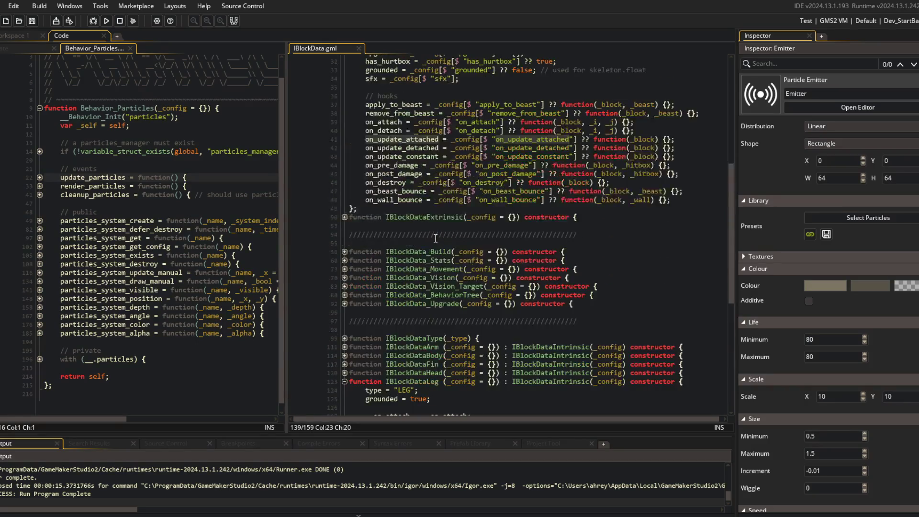
scroll(436, 238, down, 8)
double_click(415, 326)
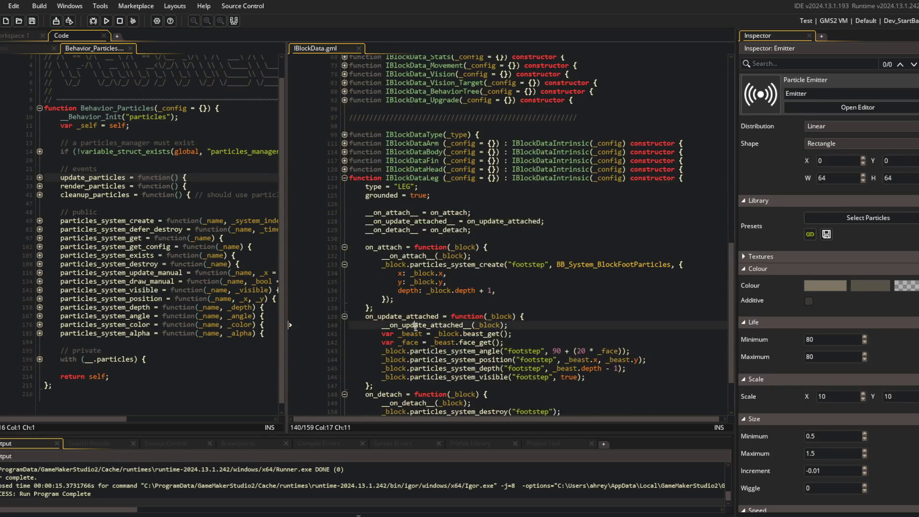
scroll(472, 283, up, 13)
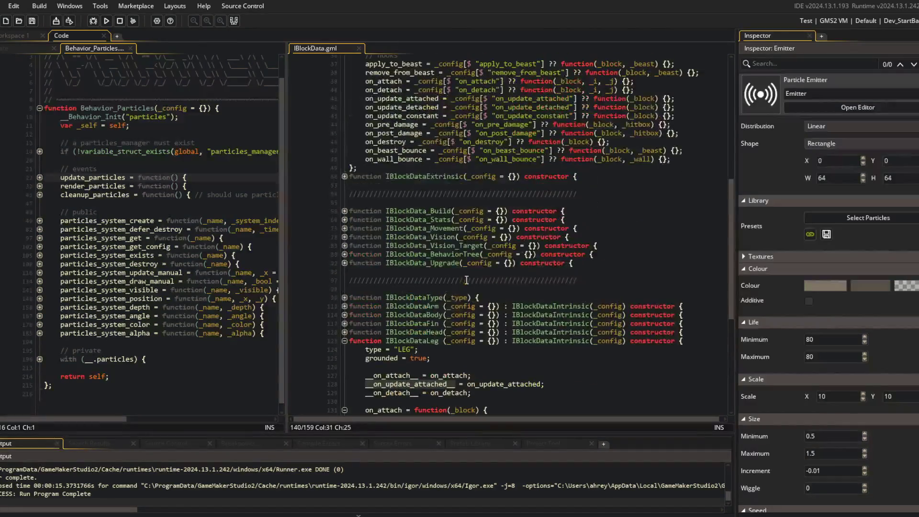
scroll(467, 280, down, 9)
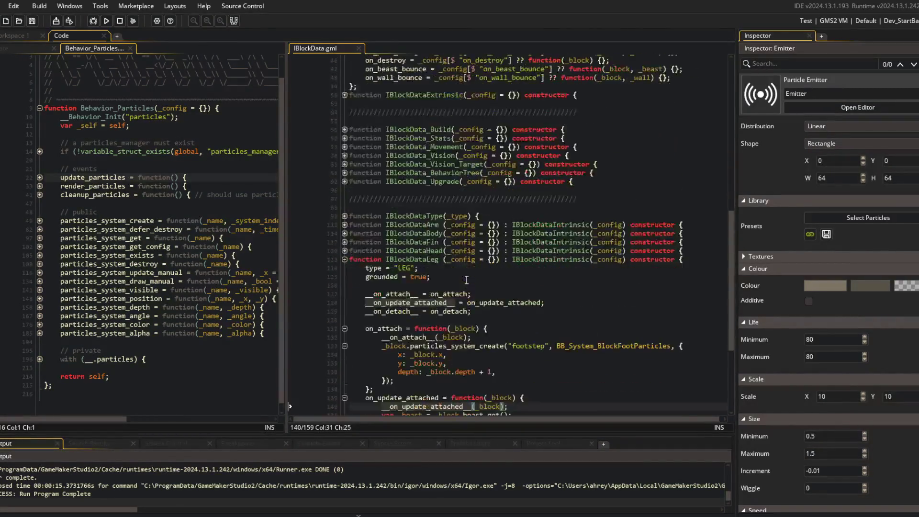
- Review the footstep particle angle, depth and creation calls, then unfold particles_system_create and resize its pane
click(473, 250)
scroll(476, 218, down, 3)
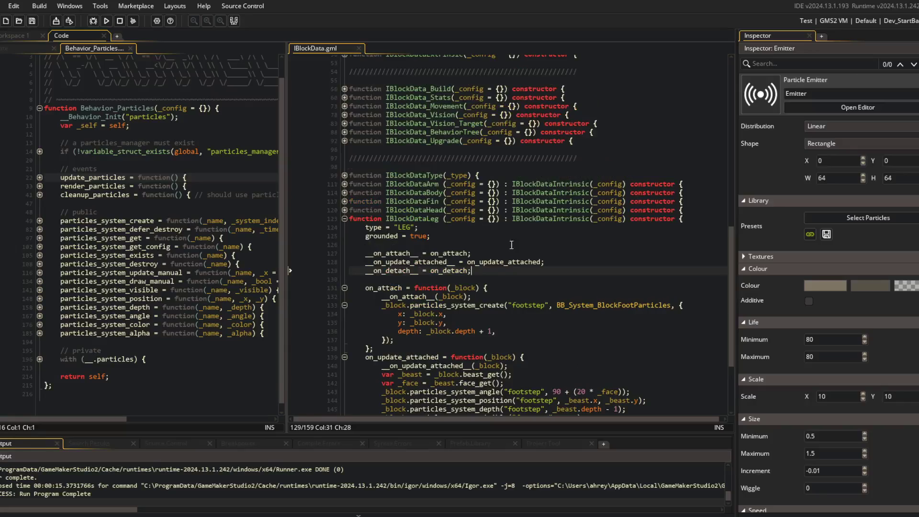
click(511, 290)
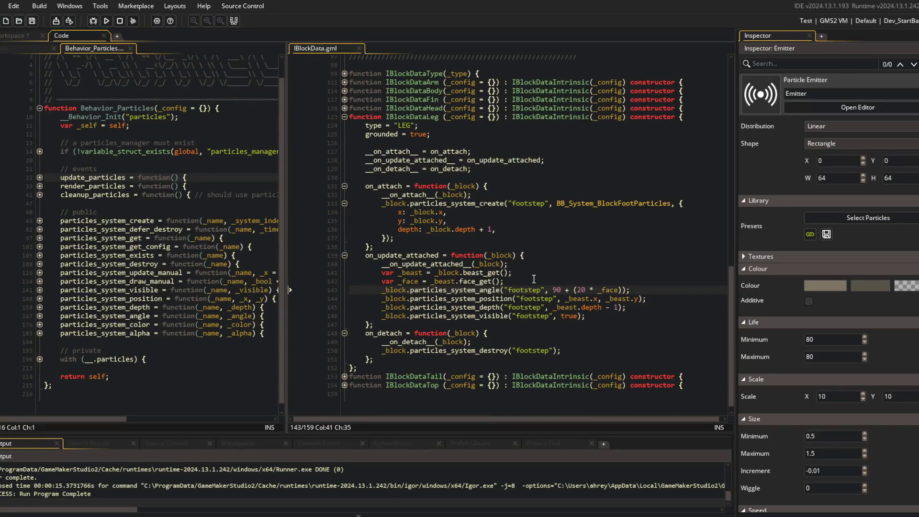
key(Down)
key(Down)
key(Down)
key(Left)
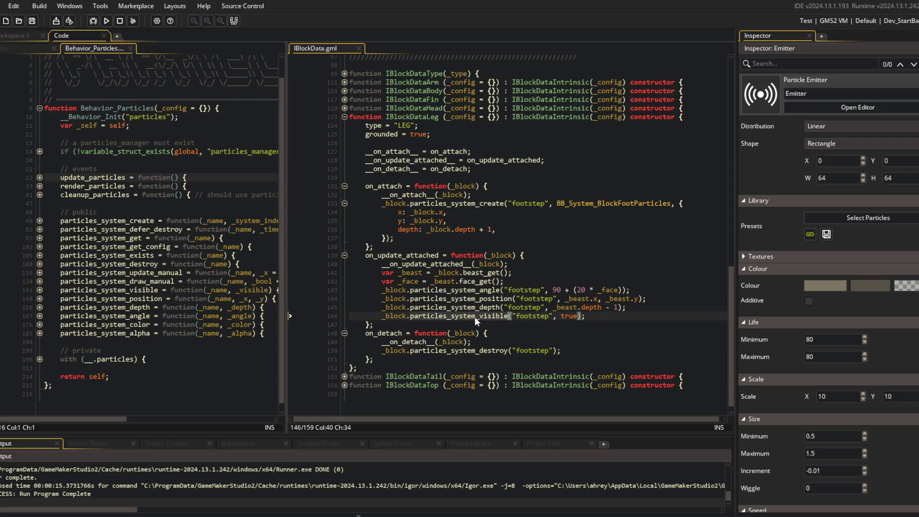
click(520, 230)
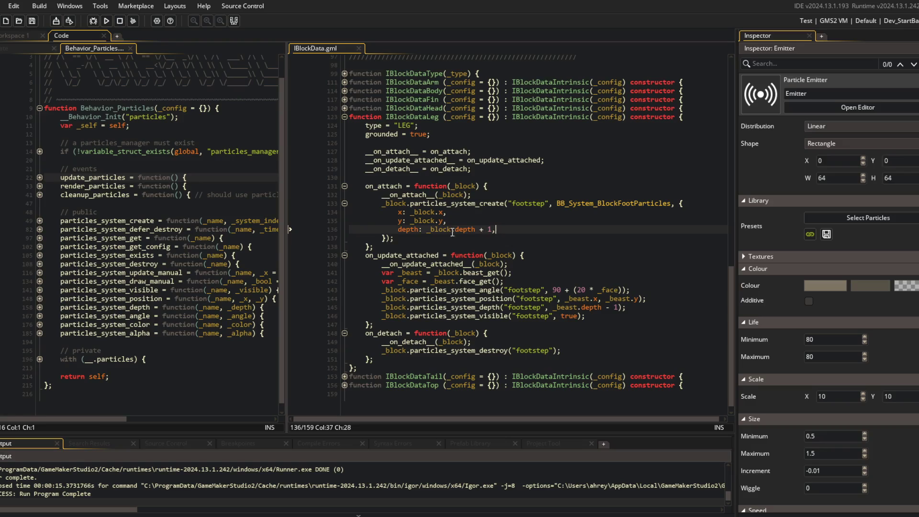
click(505, 204)
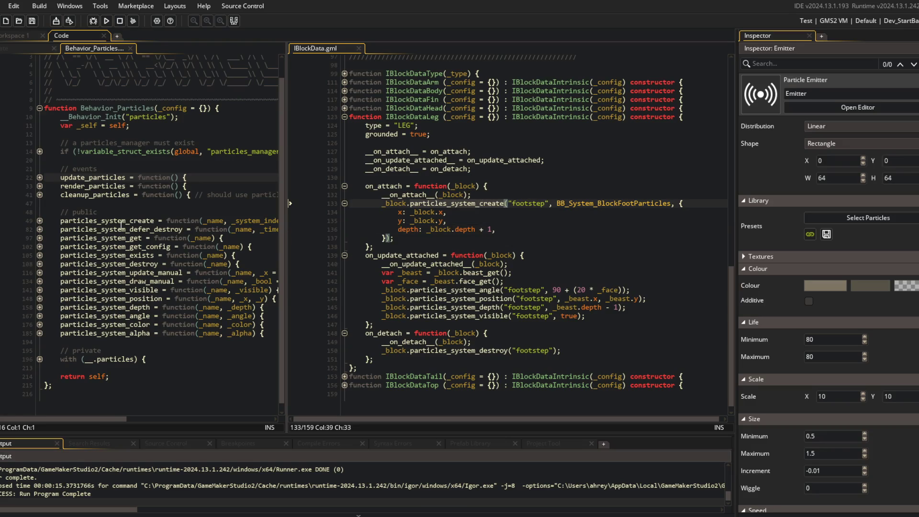
click(39, 221)
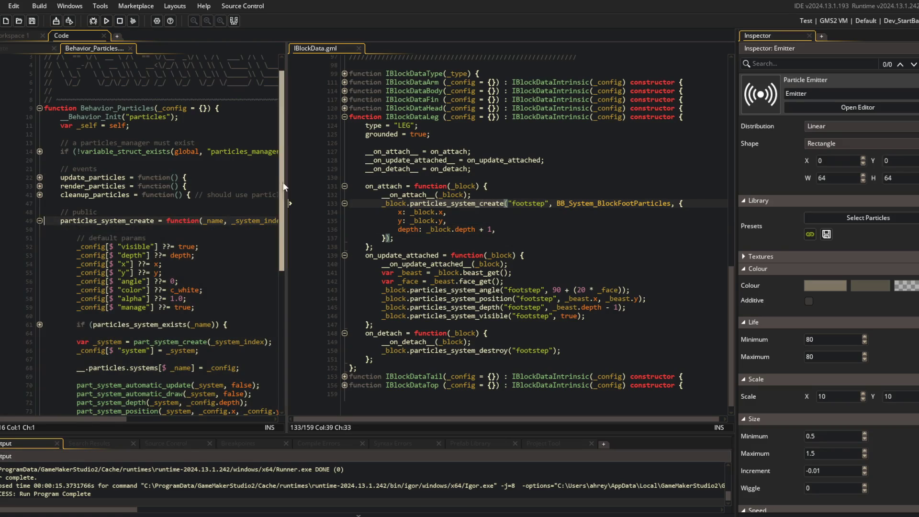
mouse_move(287, 178)
mouse_down()
mouse_move(415, 180)
mouse_move(388, 189)
mouse_move(395, 191)
mouse_move(378, 181)
mouse_move(290, 199)
mouse_up()
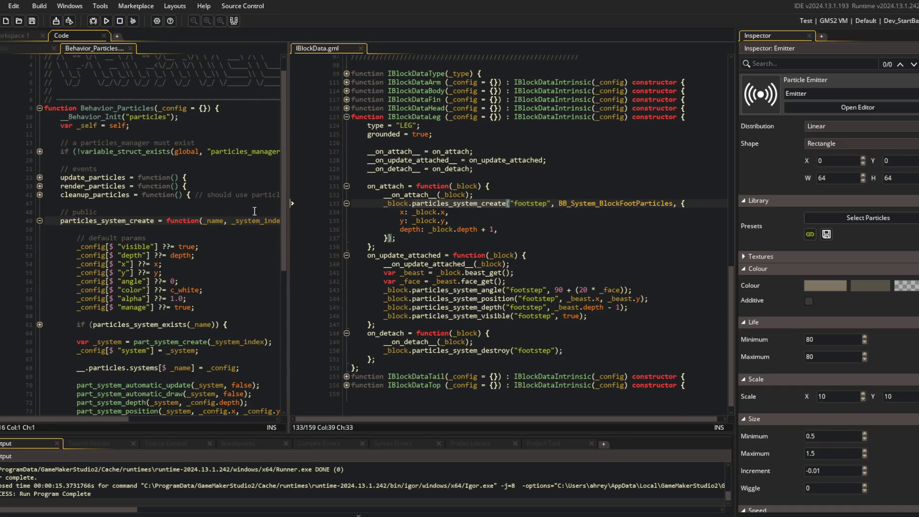
- Add part_system_color(_system, _config.color, _config.alpha); below the angle line and save the script
scroll(165, 232, down, 5)
click(247, 298)
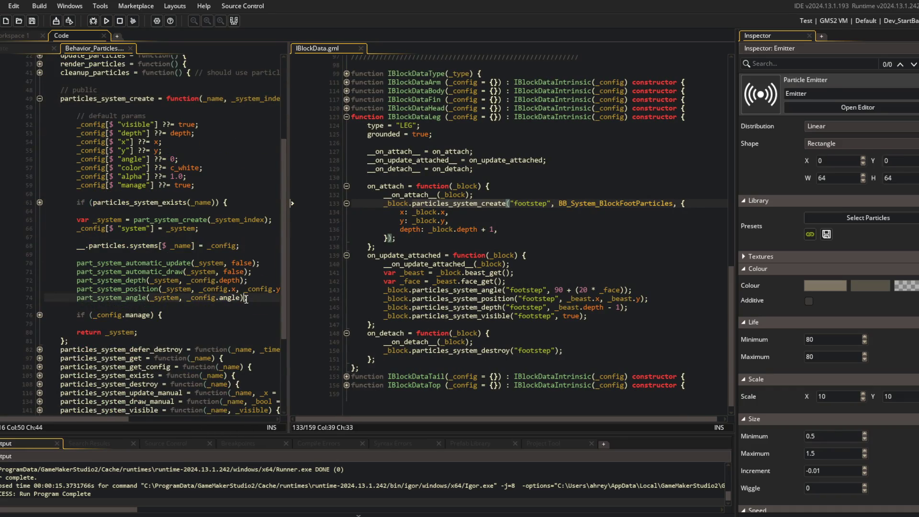
key(Return)
text(part_system_colo)
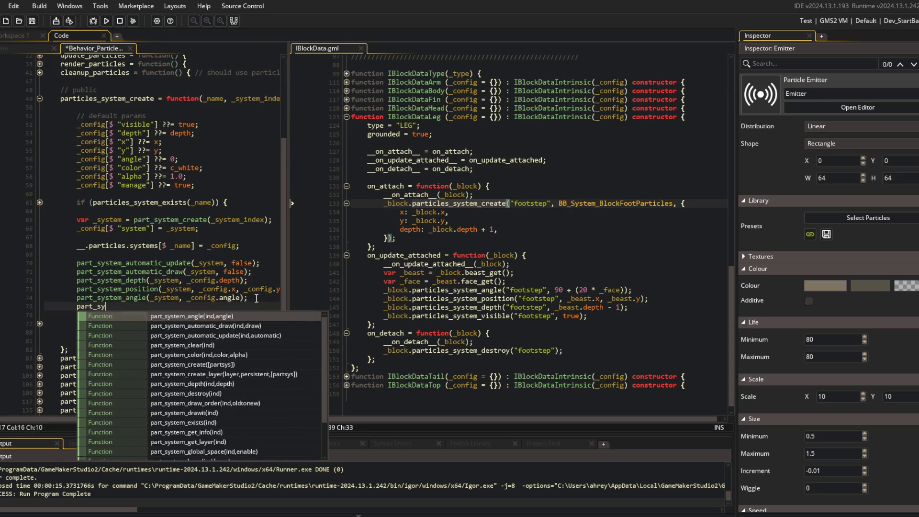
key(Return)
text((_sys)
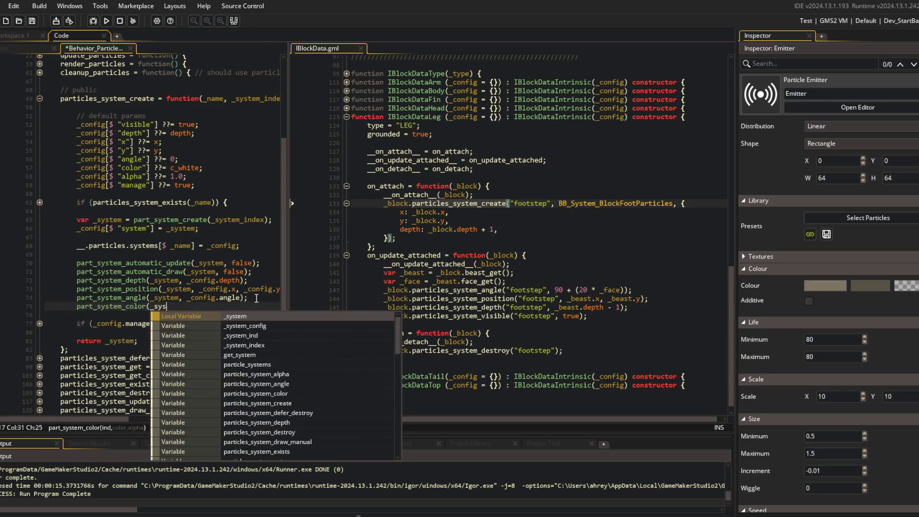
text(tem, _config.c)
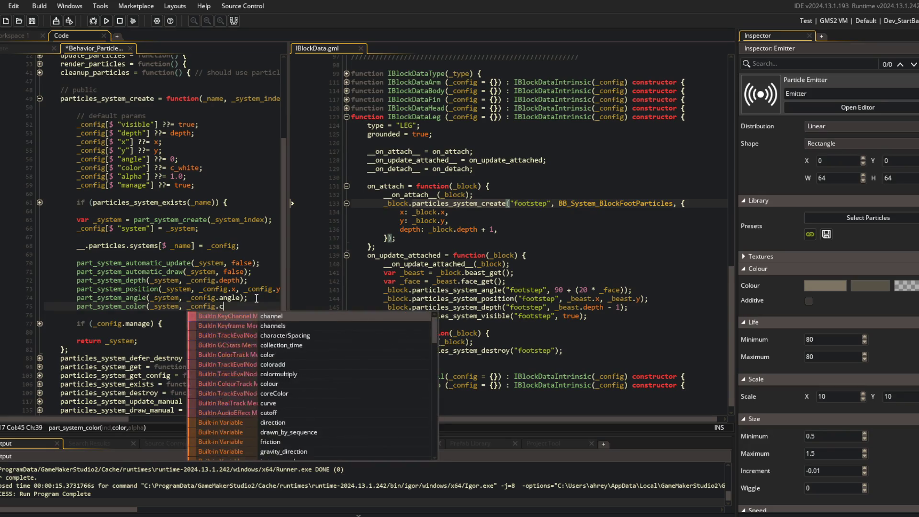
text(olor, _color.alpha))
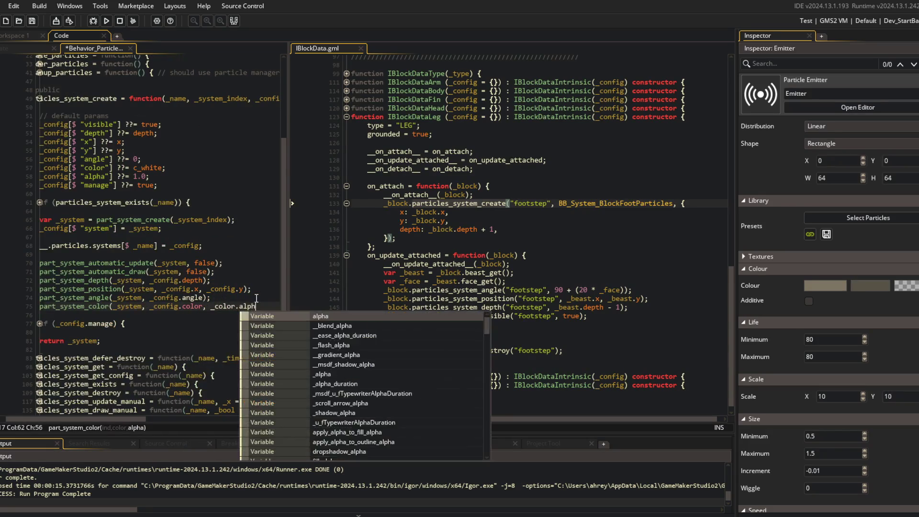
key(Left)
key(Left)
key(Left)
key(BackSpace)
key(BackSpace)
key(BackSpace)
text(nfig)
key(End)
key(ctrl+s)
key(Home)
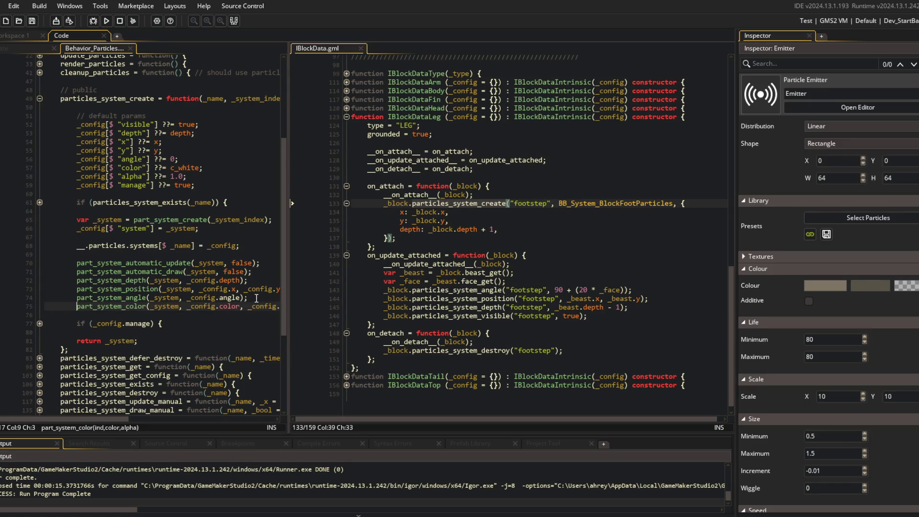
- Unfold update_particles and render_particles in Behavior_Particles and widen its code view
click(98, 252)
click(39, 322)
scroll(38, 225, down, 5)
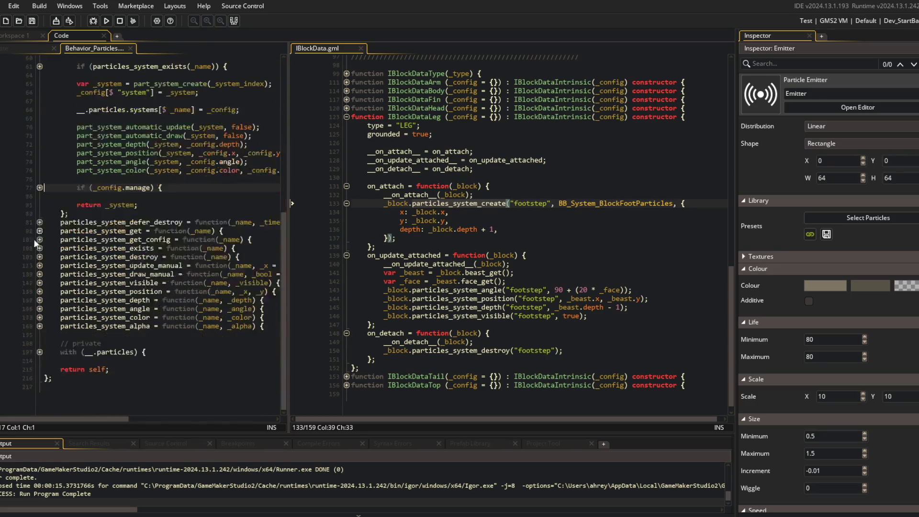
scroll(37, 238, up, 9)
click(39, 143)
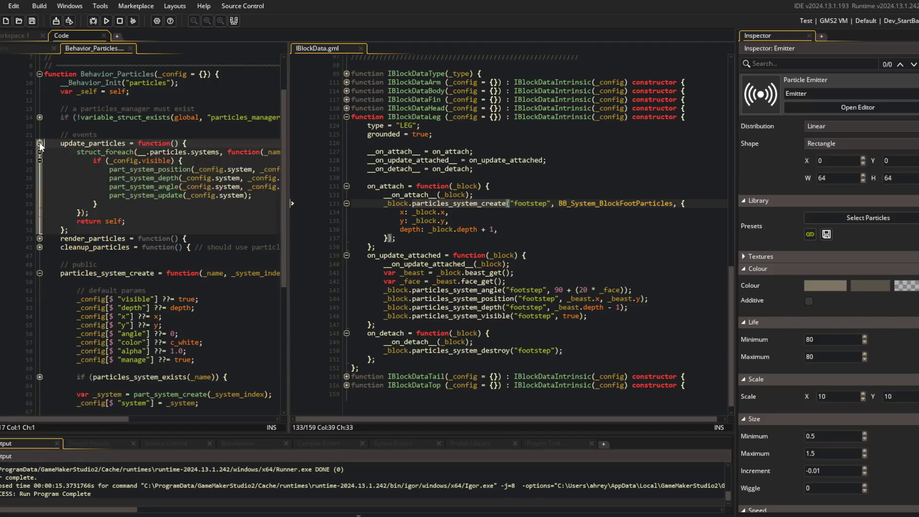
mouse_move(289, 133)
mouse_down()
mouse_move(423, 135)
mouse_move(385, 145)
mouse_up()
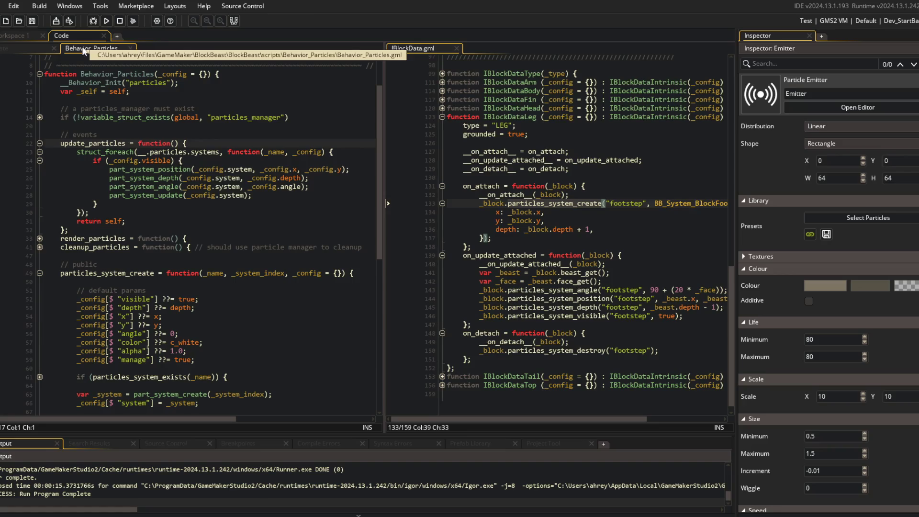
click(38, 239)
- Unfold the struct_foreach loop and visibility check inside render_particles
click(37, 248)
click(38, 248)
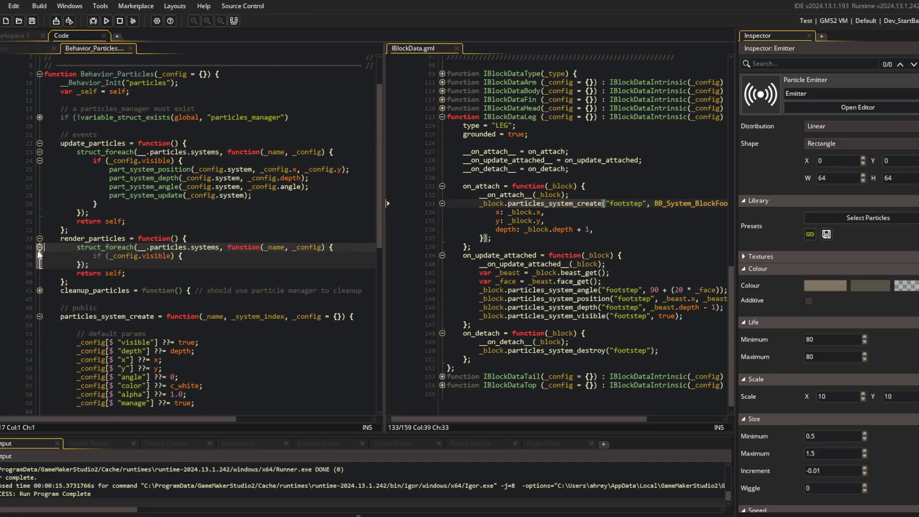
click(38, 255)
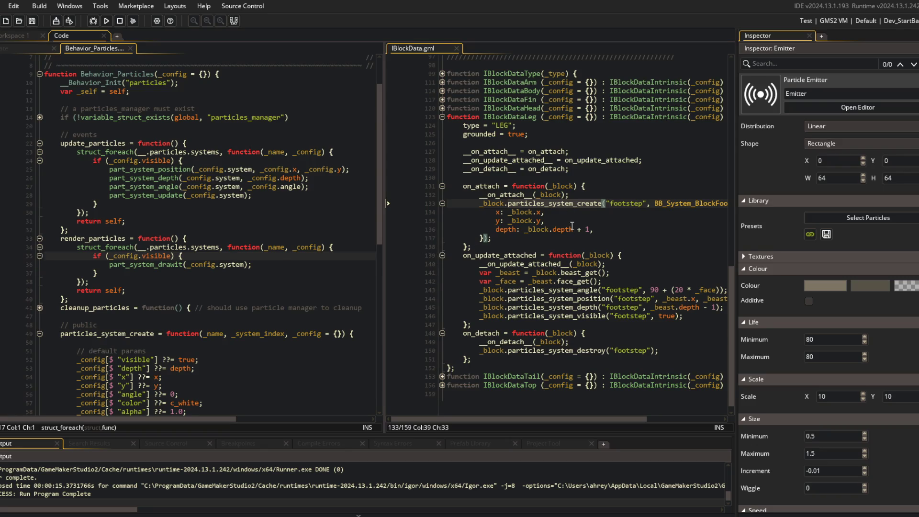
- Put a breakpoint on render_particles() at line 368 in obj_block's Create code and widen that pane
click(30, 47)
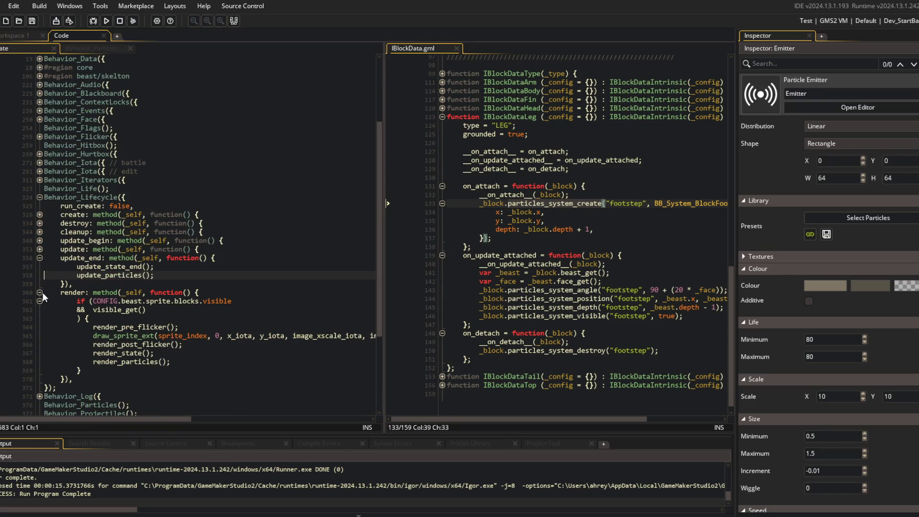
click(18, 362)
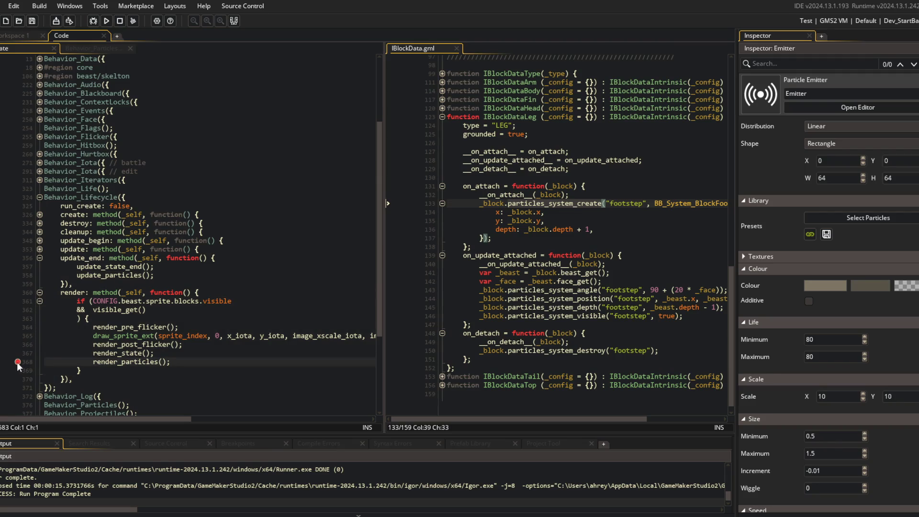
click(18, 365)
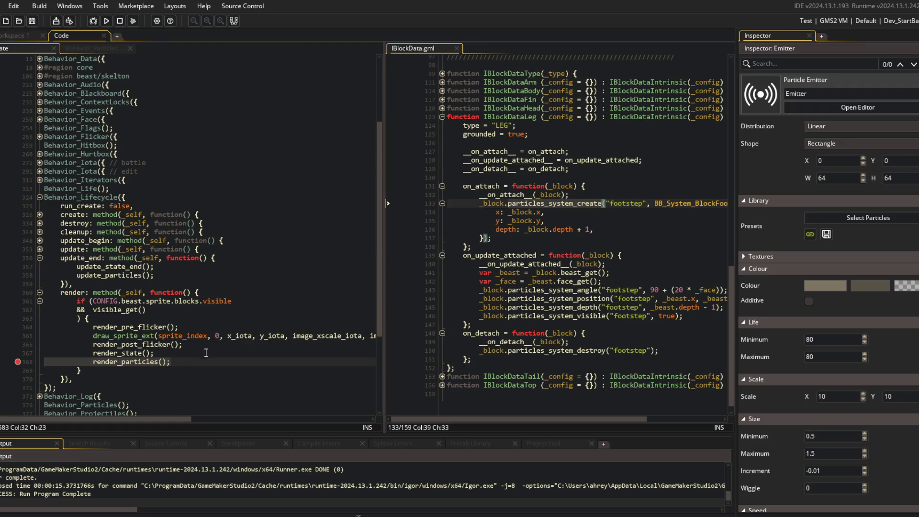
click(252, 335)
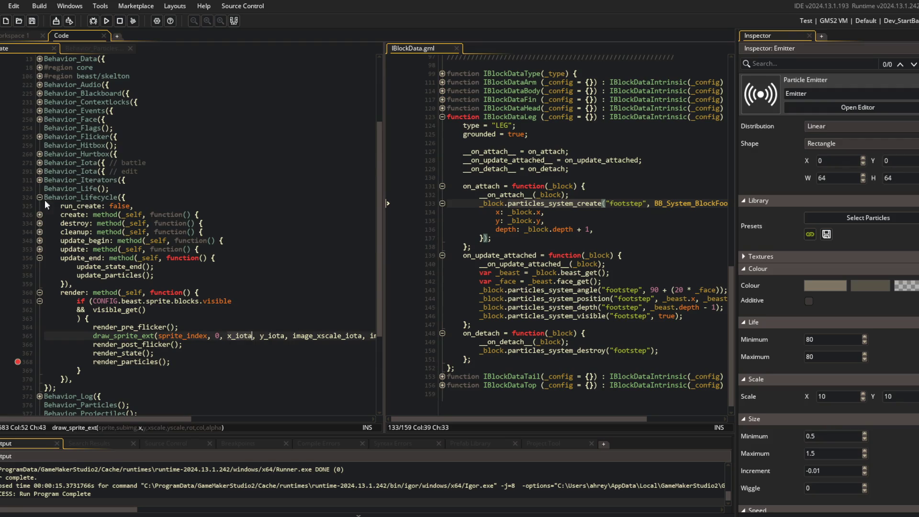
mouse_move(383, 194)
mouse_down()
mouse_move(529, 189)
mouse_move(303, 201)
mouse_up()
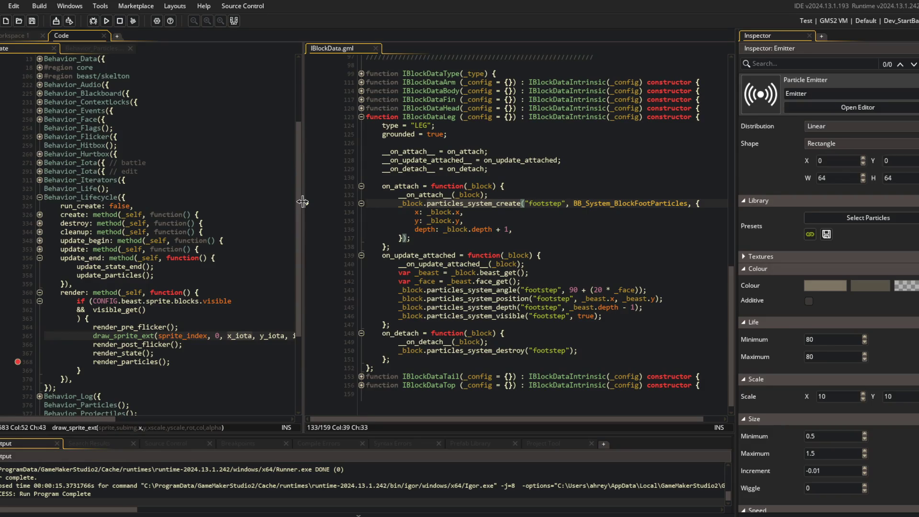
click(437, 222)
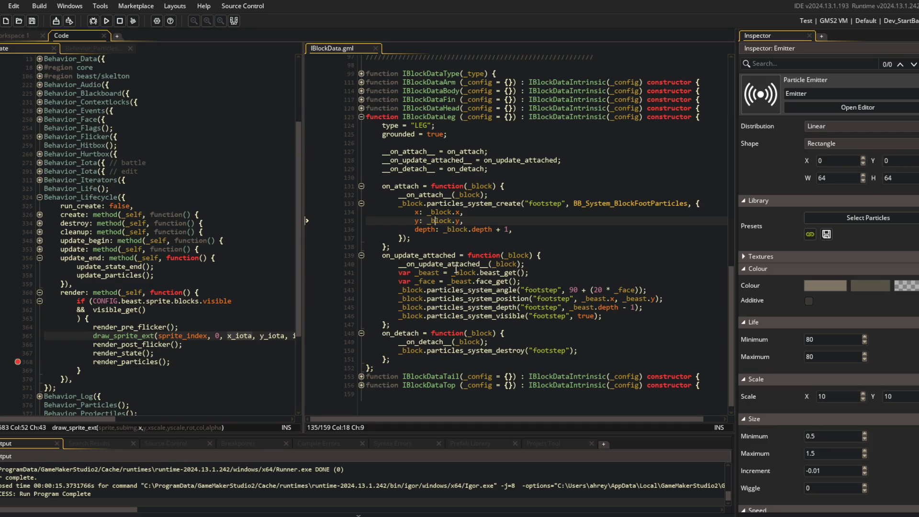
- Review the Create code's update and render methods, undoing and redoing a recent edit to restore update_particles()
click(244, 317)
scroll(244, 316, down, 5)
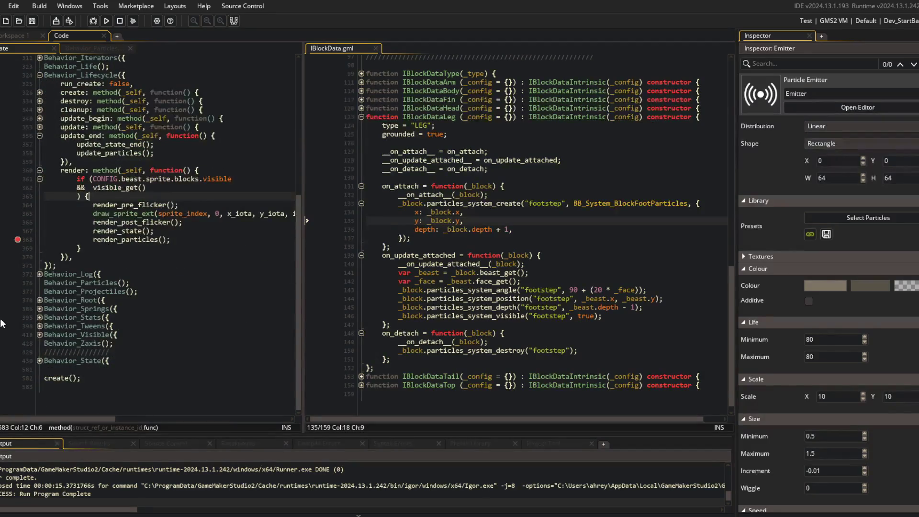
click(40, 361)
click(39, 361)
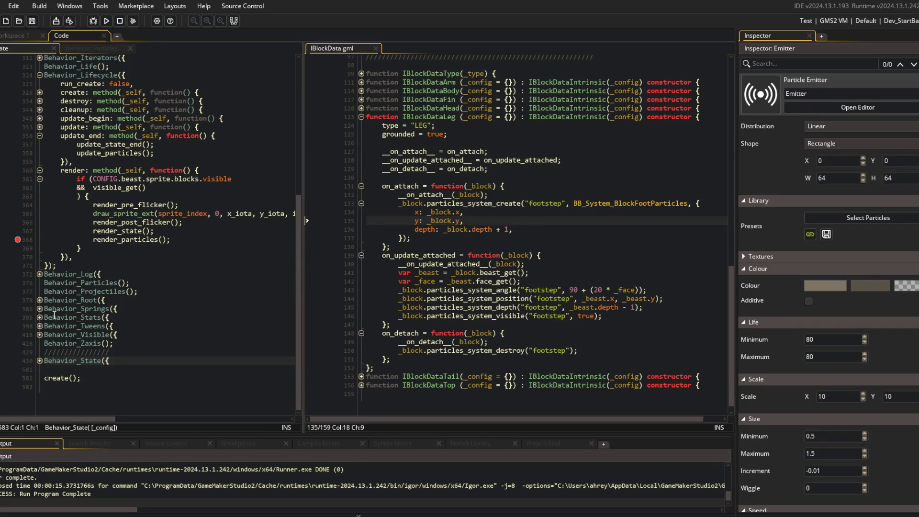
click(199, 225)
scroll(200, 226, up, 1)
scroll(201, 222, up, 6)
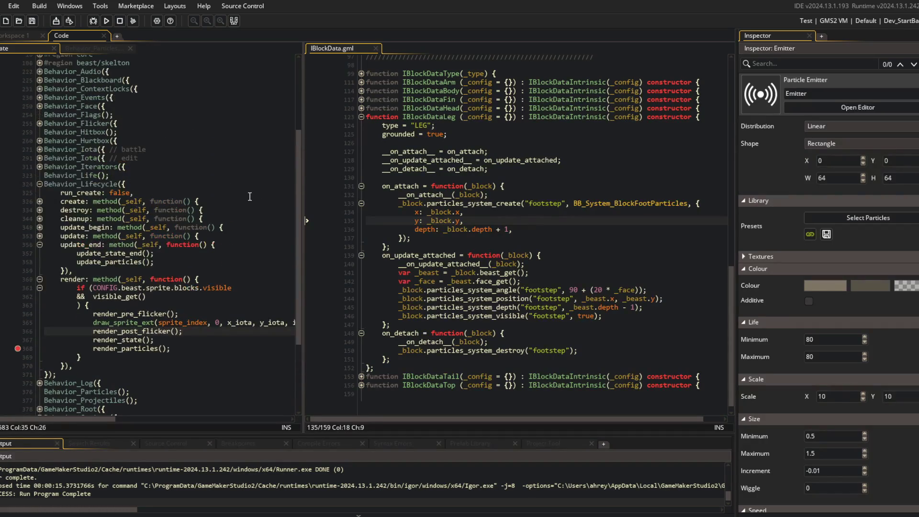
click(39, 297)
click(39, 297)
click(168, 326)
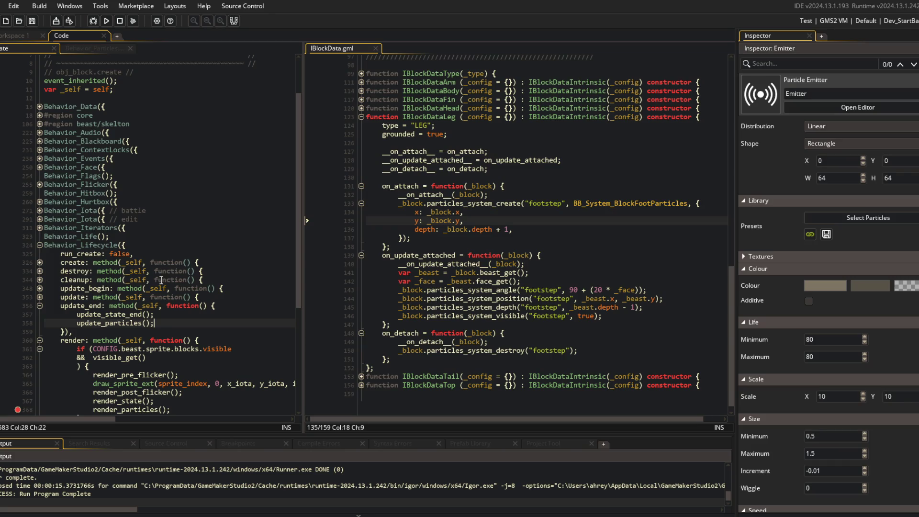
key(ctrl+z)
key(ctrl+z)
key(ctrl+z)
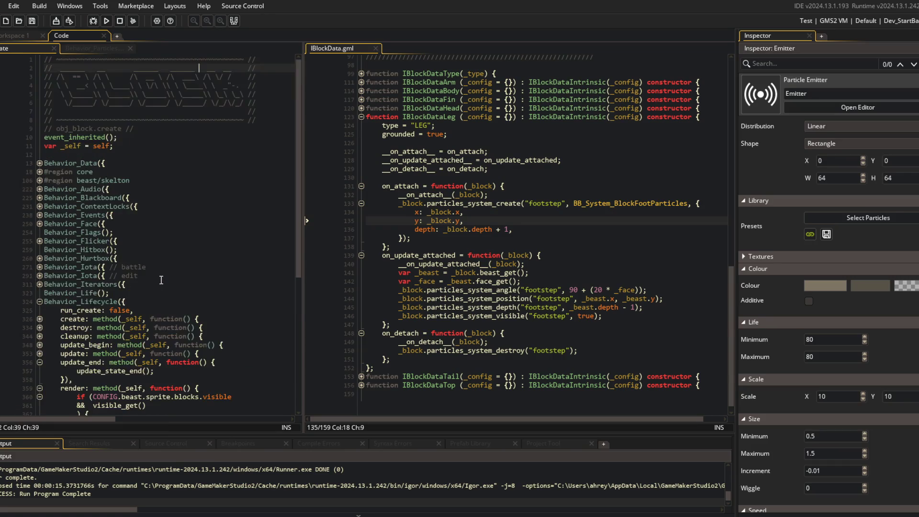
key(ctrl+y)
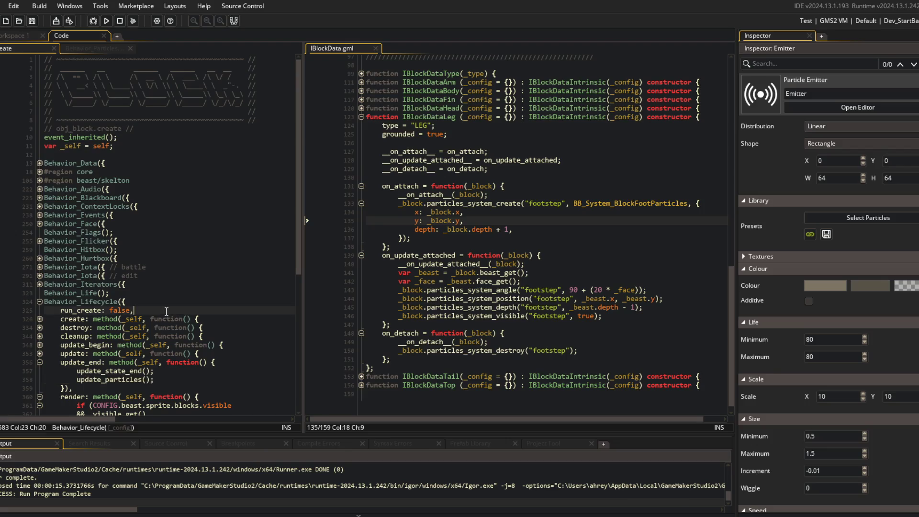
key(ctrl+y)
click(232, 328)
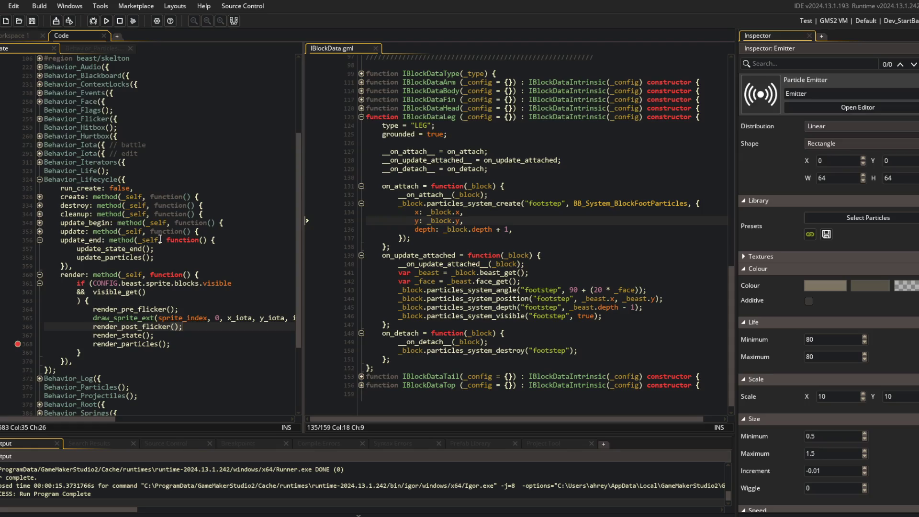
- Move render_particles(); out of the visibility check to after its closing brace and build with F5
click(187, 345)
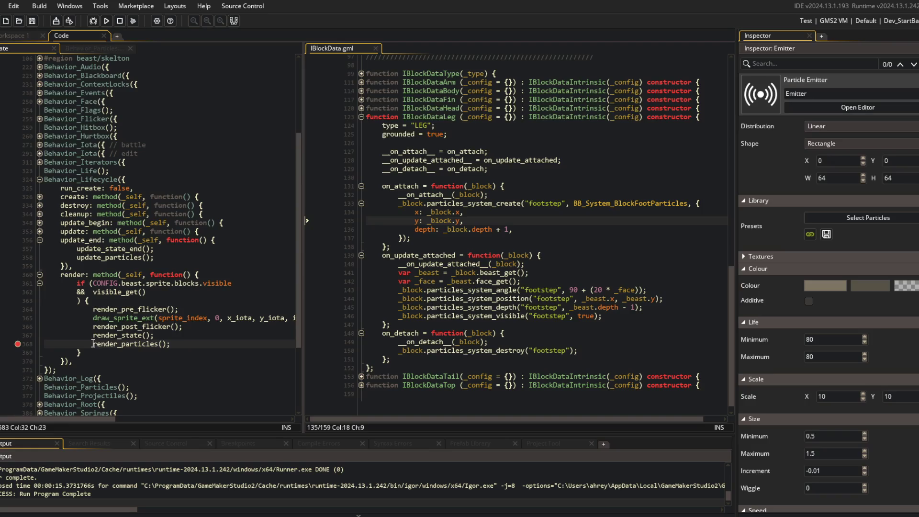
key(Delete)
key(End)
key(Return)
text(render_particles();)
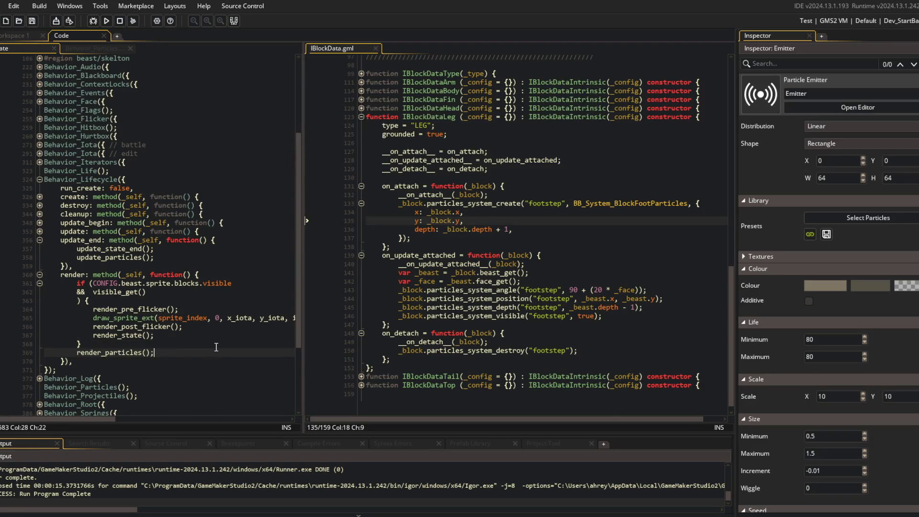
key(F5)
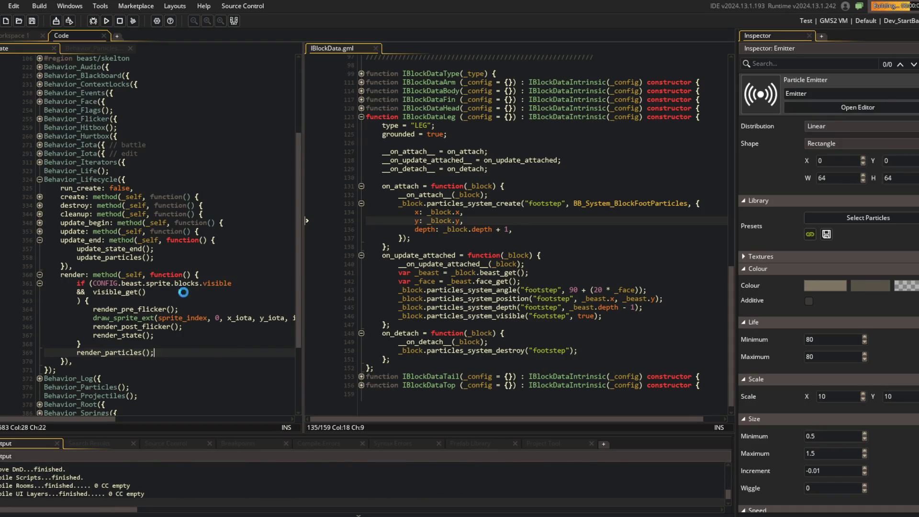
- Close the rebuilt game's window once it has run with the relocated render_particles() call
click(97, 352)
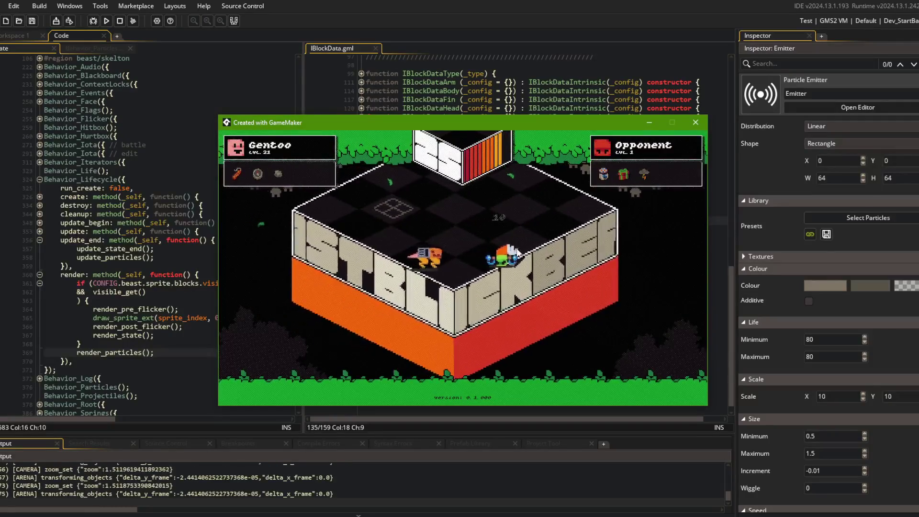
click(688, 126)
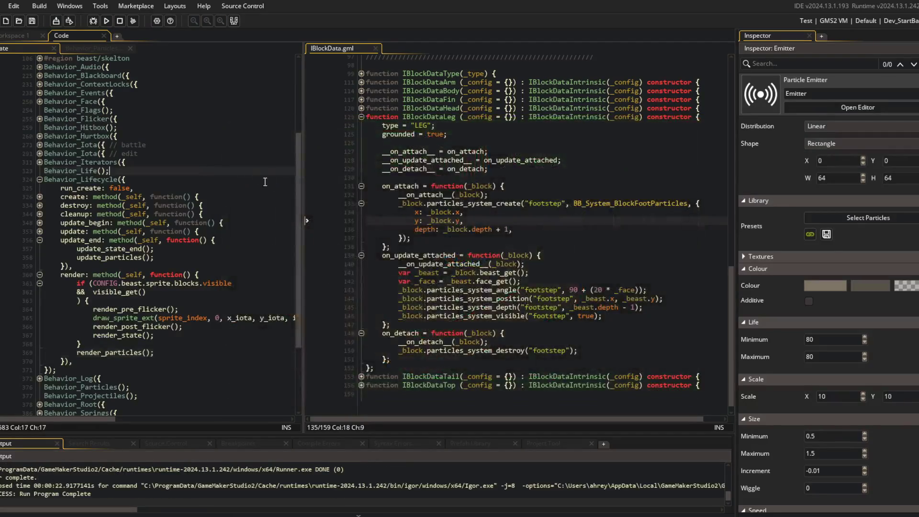
- Expand and collapse the beast/skelton and core regions of the Create code
scroll(250, 172, up, 5)
click(39, 181)
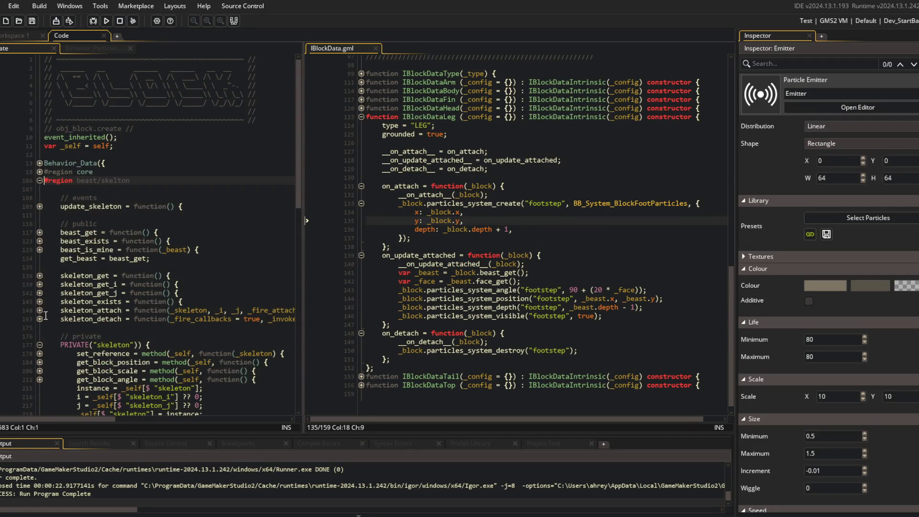
scroll(43, 362, down, 1)
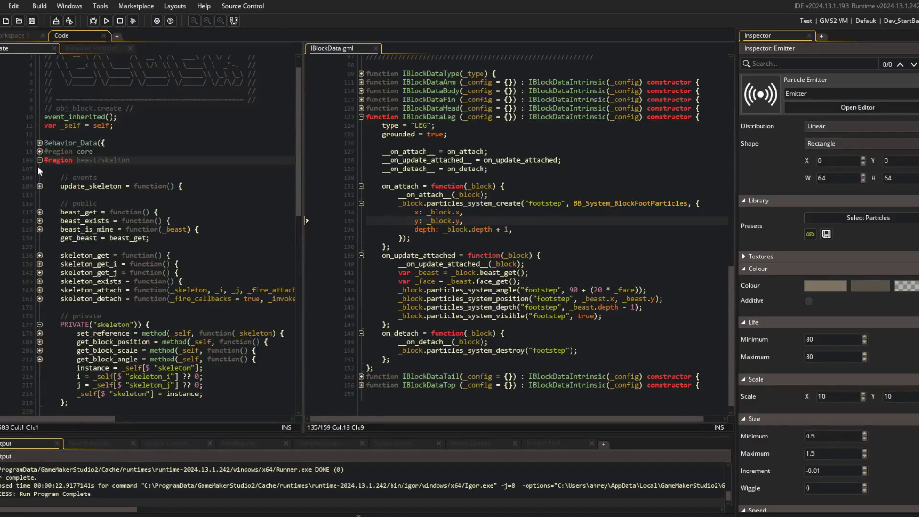
click(39, 160)
click(39, 152)
click(40, 152)
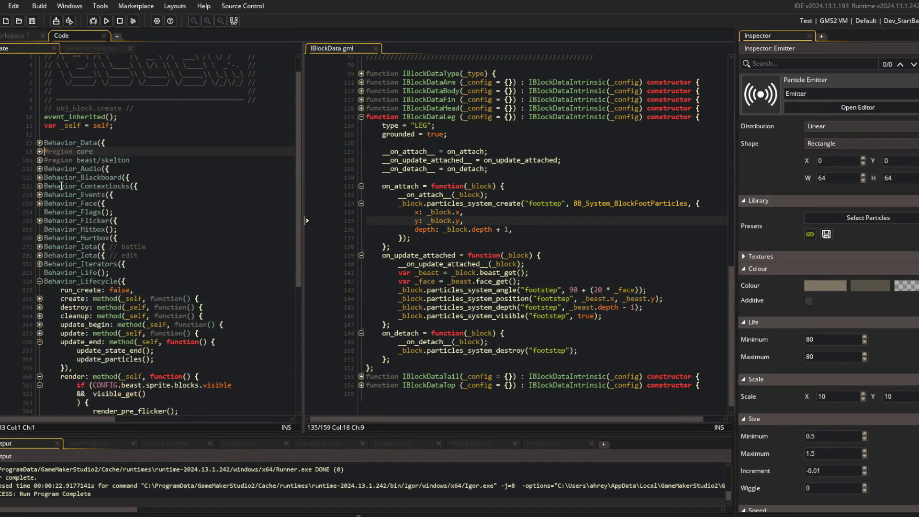
scroll(82, 214, down, 5)
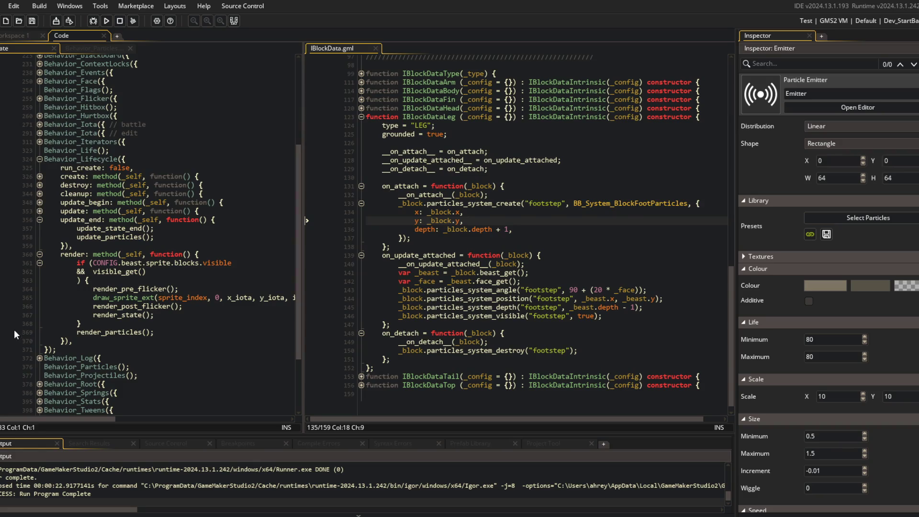
- Wrap render_particles() in if (get_uid() == "LEG_ROO") { }, add a breakpoint, and start a debug run
click(109, 325)
key(Return)
text(if (uid)
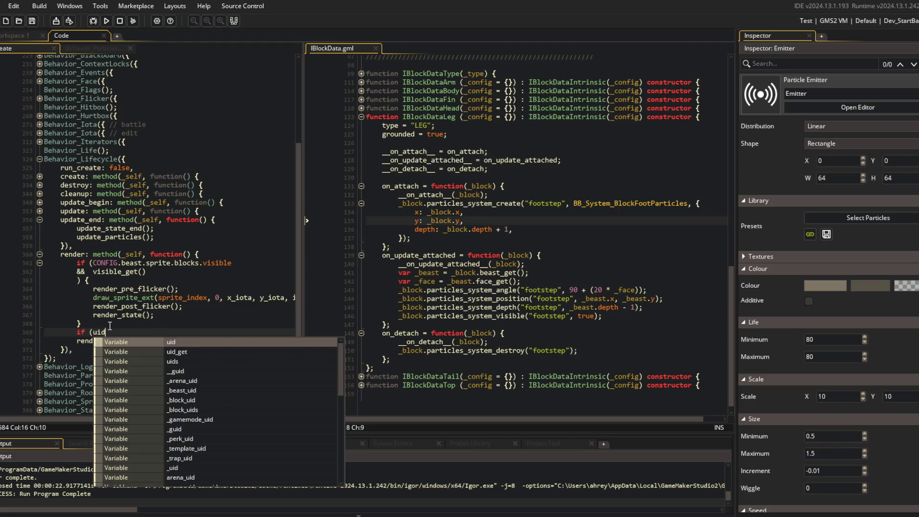
key(Escape)
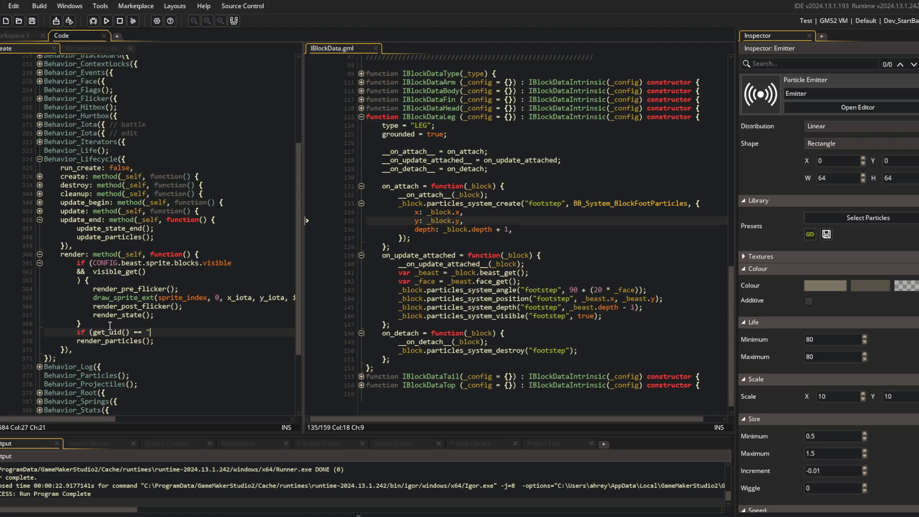
key(Down)
key(Tab)
key(End)
key(Return)
text(})
key(Up)
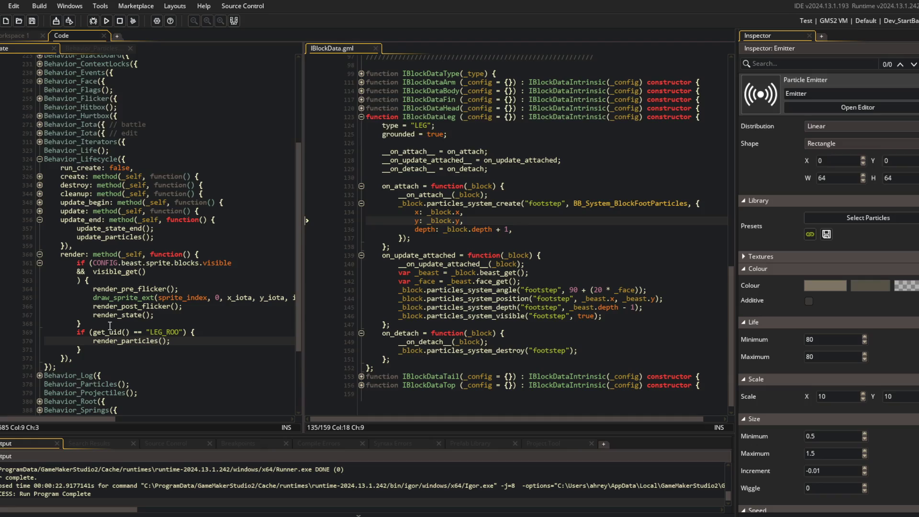
key(F5)
click(400, 229)
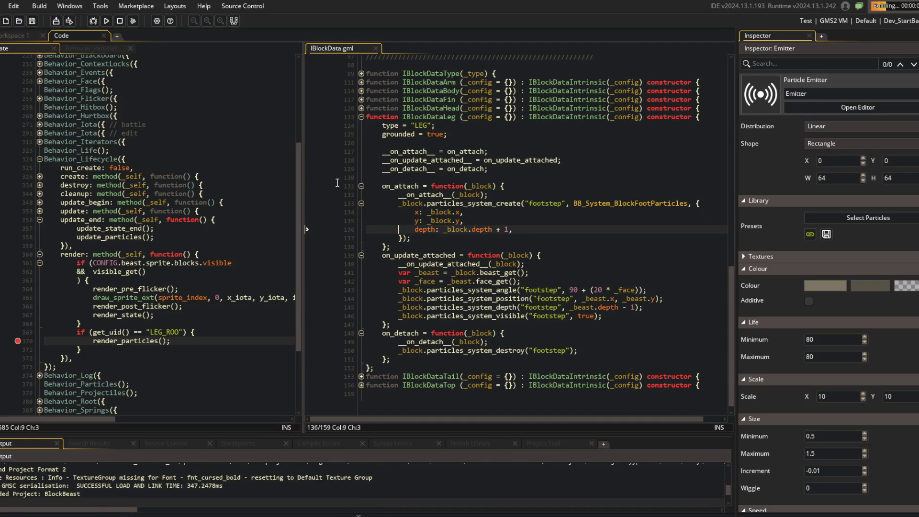
- Find and open the BlockData_Leg_Roo script through the asset search for 'leg'
scroll(458, 181, up, 5)
scroll(458, 181, up, 5)
click(488, 210)
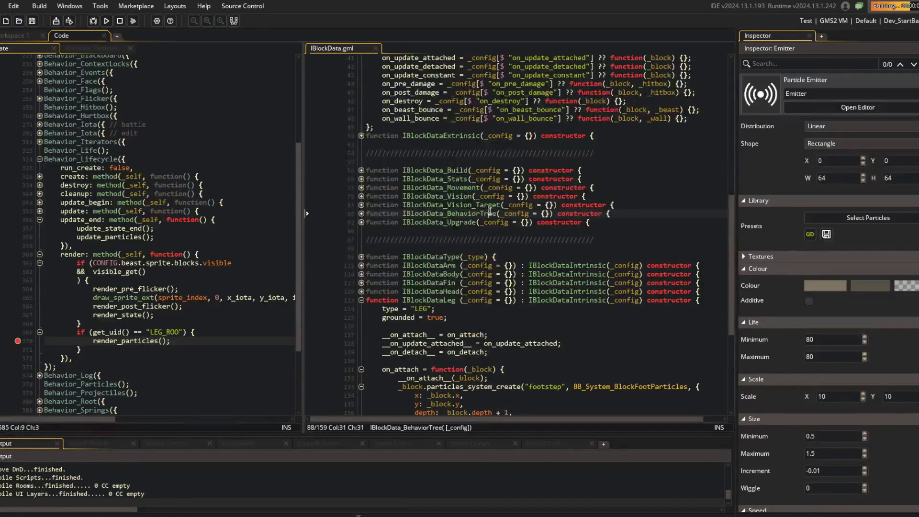
key(ctrl+t)
text(leg)
key(Down)
key(Return)
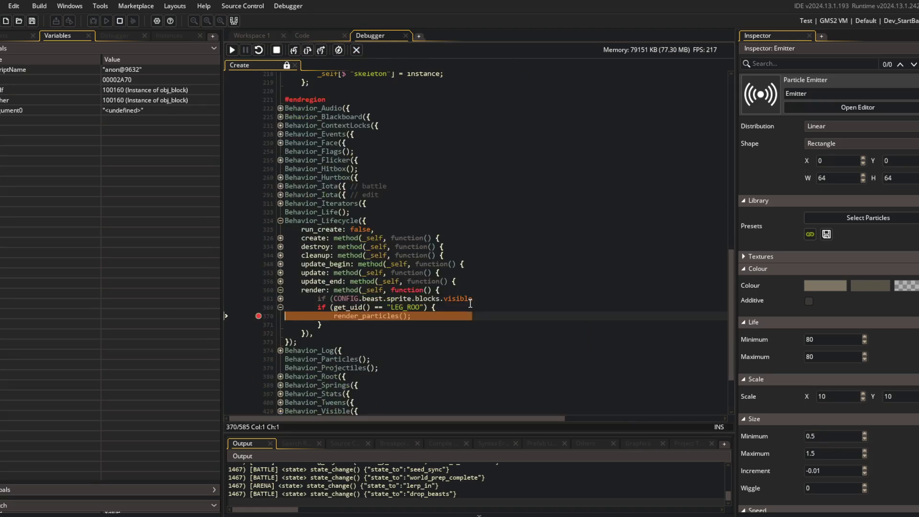
- Step into render_particles and expand the block's particles > systems in the Variables panel
click(296, 50)
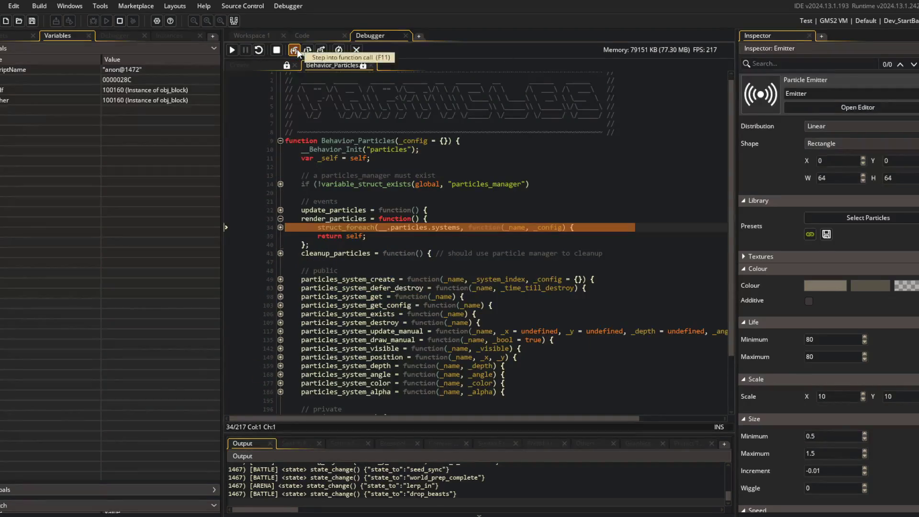
click(281, 227)
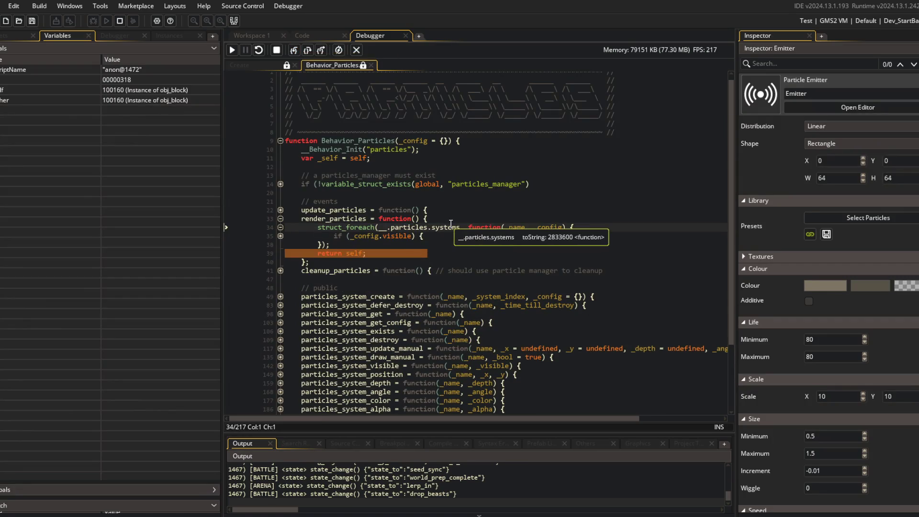
click(281, 236)
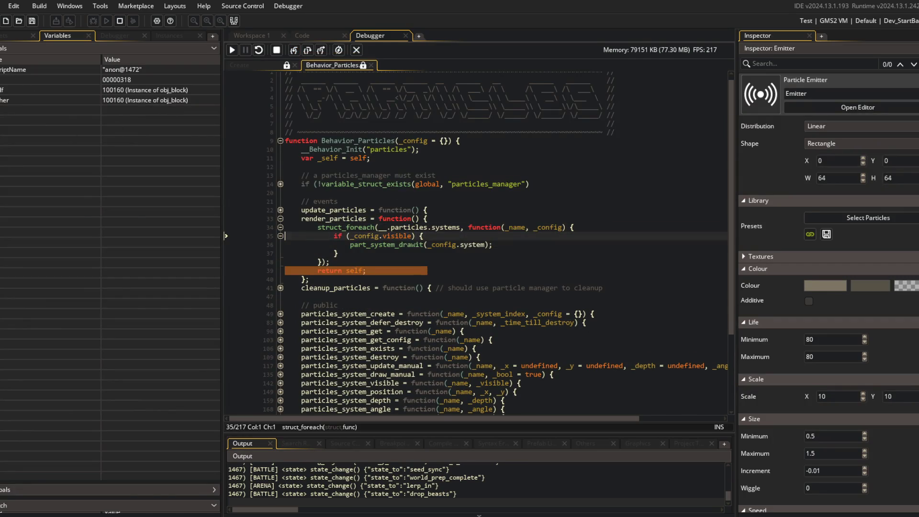
drag(225, 235, 1, 128)
click(2, 128)
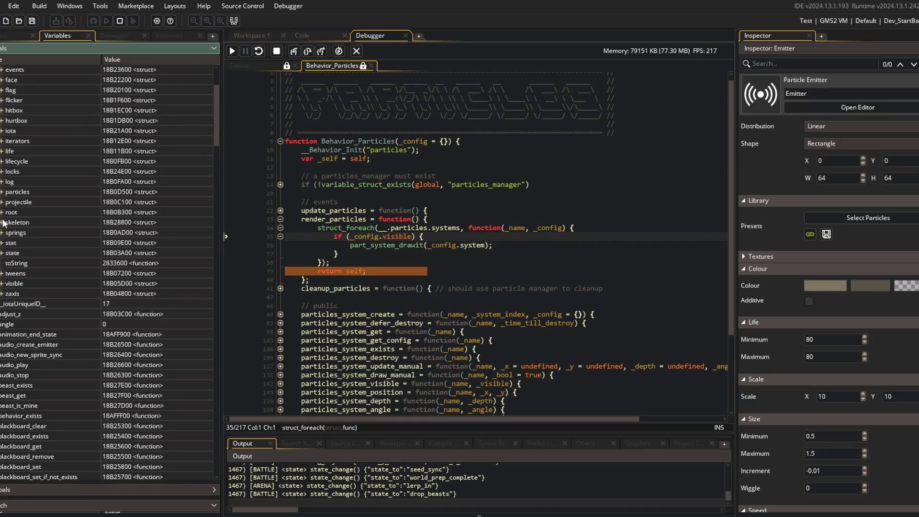
click(2, 192)
click(8, 212)
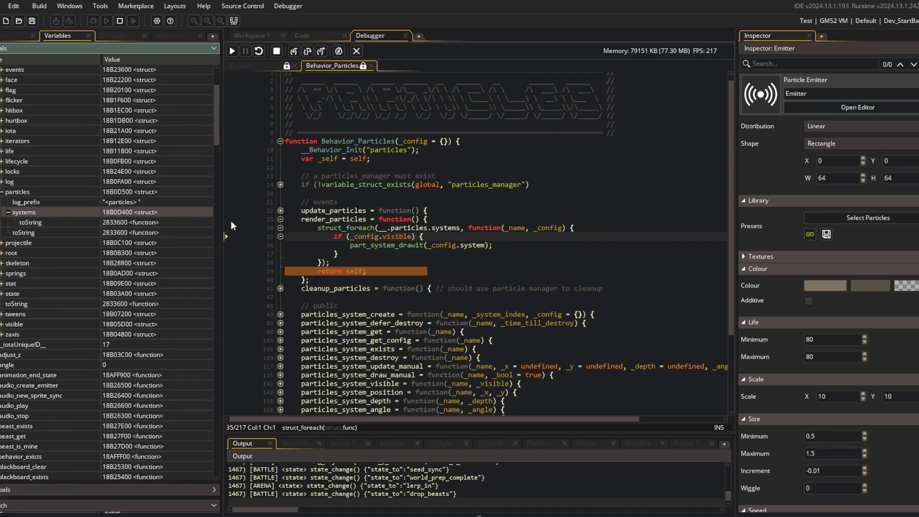
- Return to the Create event code in the code workspace with IBlockData.gml in the right pane
click(271, 67)
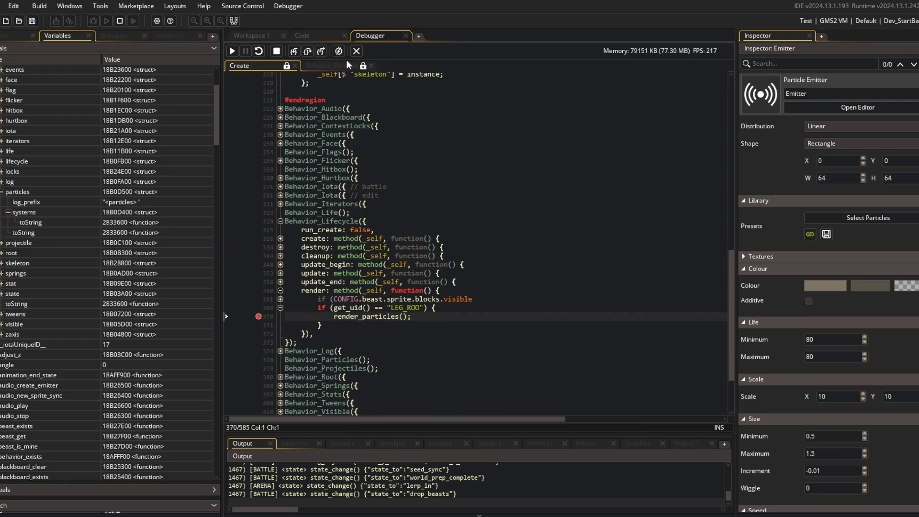
click(345, 63)
click(275, 67)
click(316, 36)
key(ctrl+Tab)
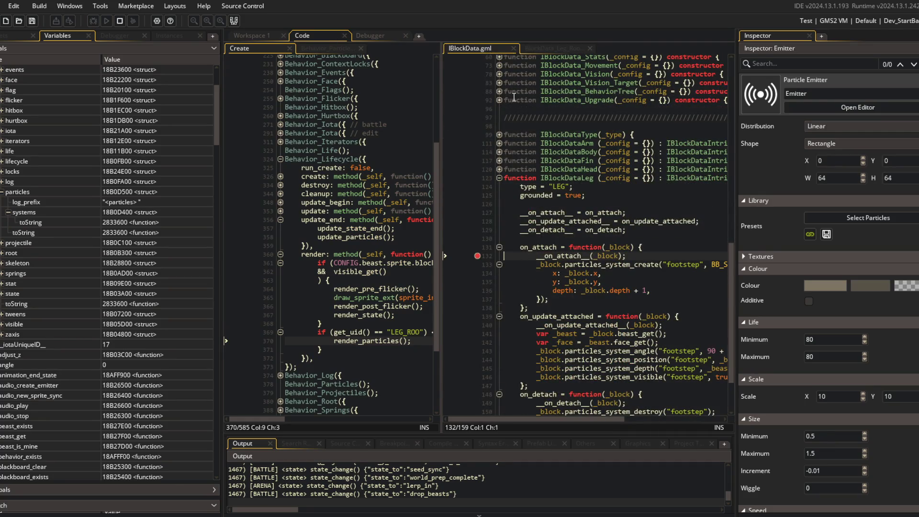
- Resume the paused game and restart it under the debugger
click(541, 50)
click(471, 48)
click(370, 35)
click(230, 51)
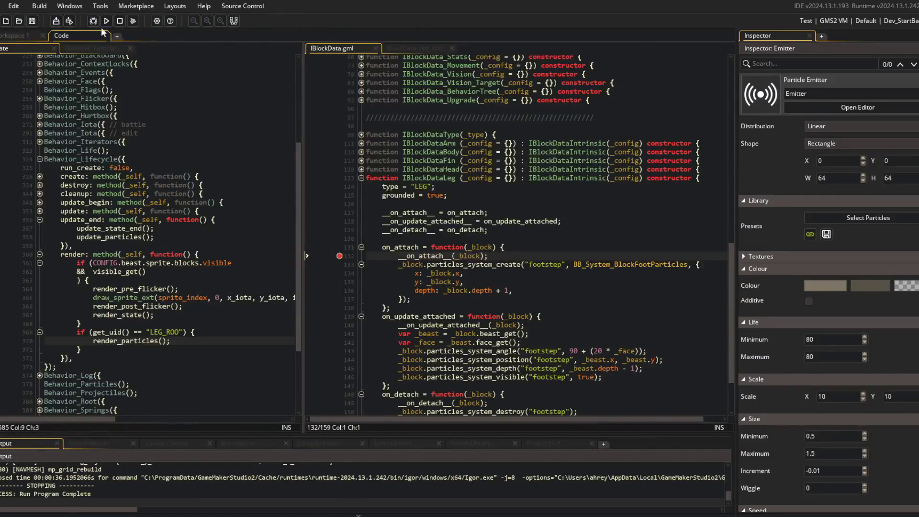
click(96, 25)
scroll(507, 186, down, 3)
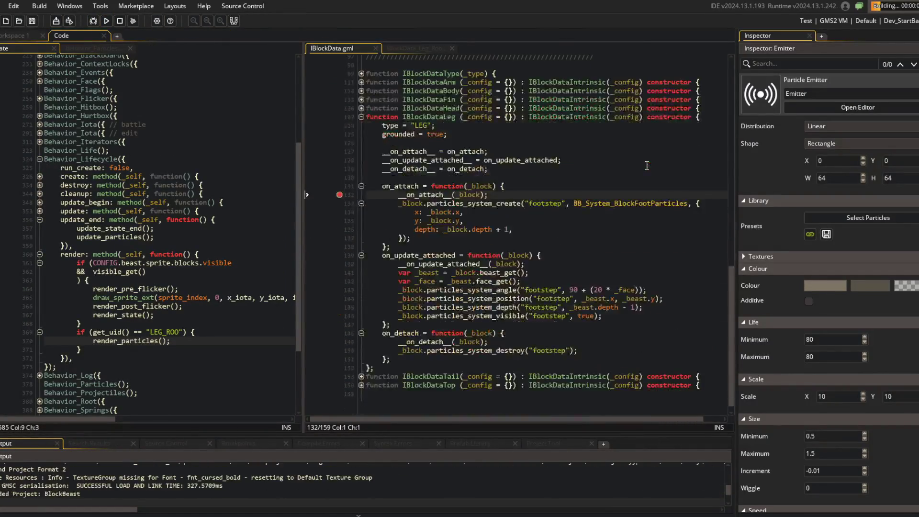
- Close the game window and debugger, then select the on_attach function in IBlockData
click(389, 187)
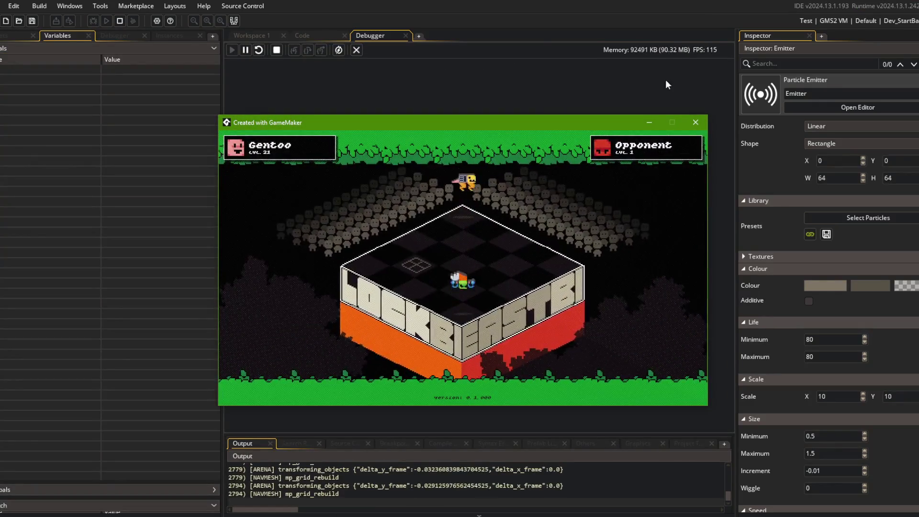
click(696, 122)
click(356, 50)
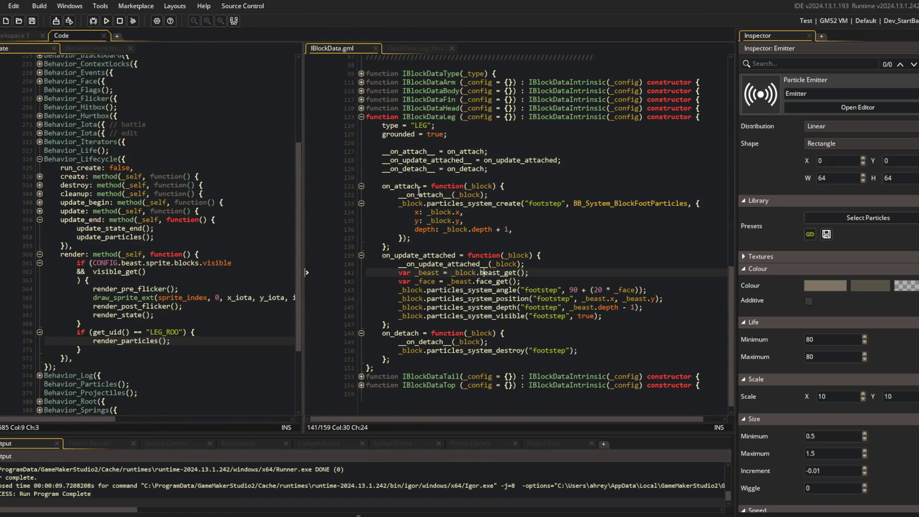
click(539, 239)
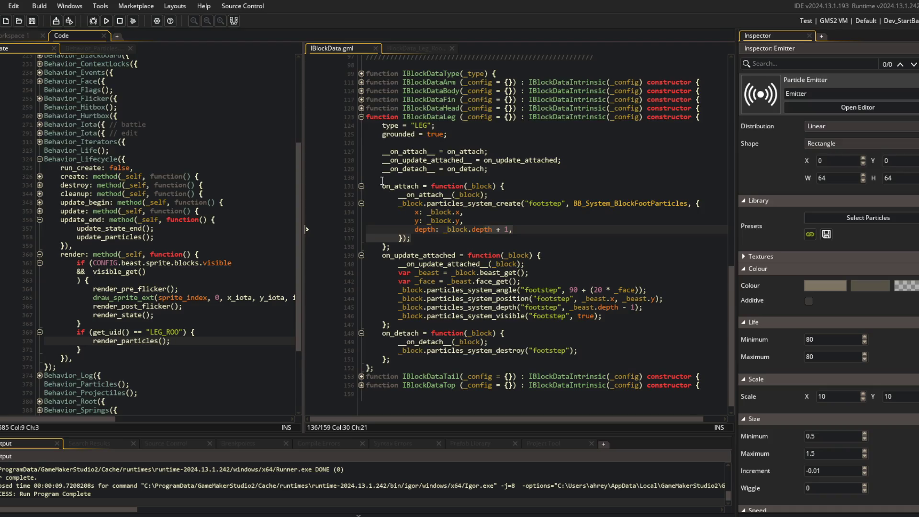
drag(366, 186, 532, 255)
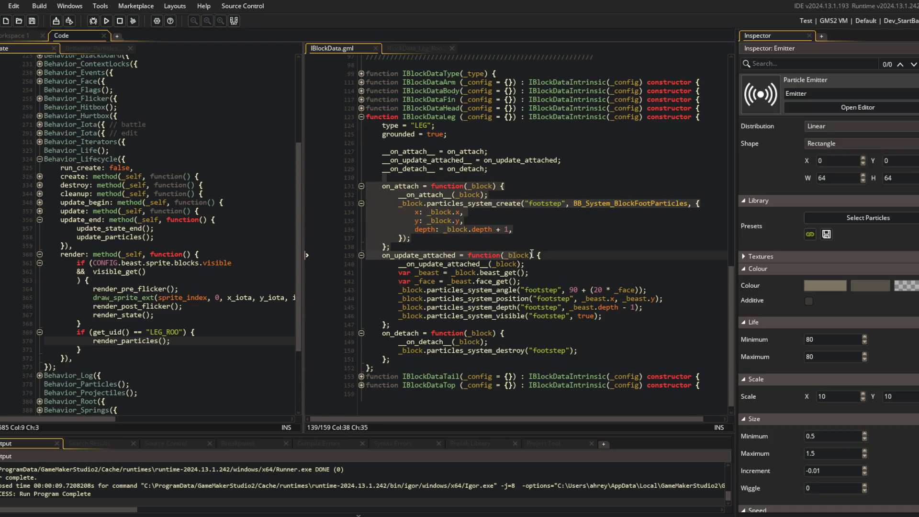
click(533, 264)
- Hide the Inspector panel so the IBlockData editor fills the width
scroll(537, 266, up, 5)
click(234, 21)
click(234, 21)
click(234, 21)
click(543, 139)
- Open BlockData_Body_RobotCore via a 'blockdata' search and locate its apply_to_beast
key(ctrl+t)
text(b)
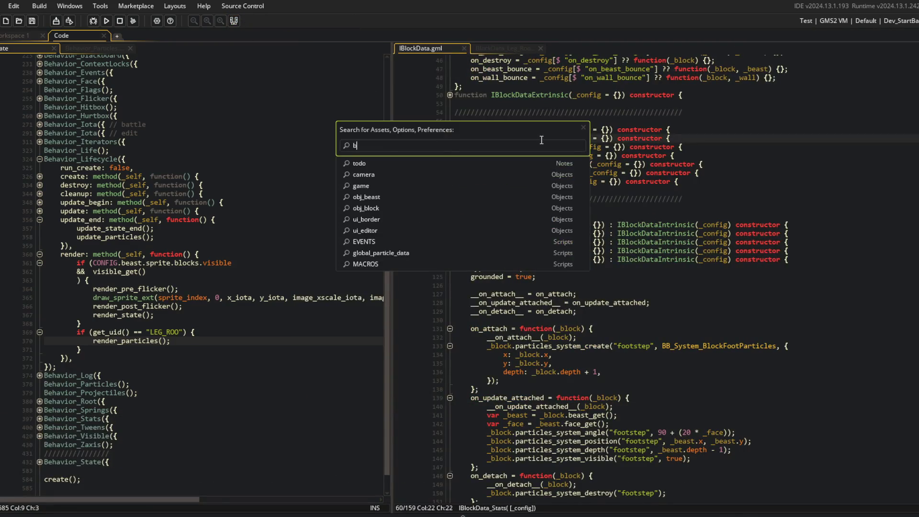
text(lockdata)
key(Down)
key(Down)
key(Down)
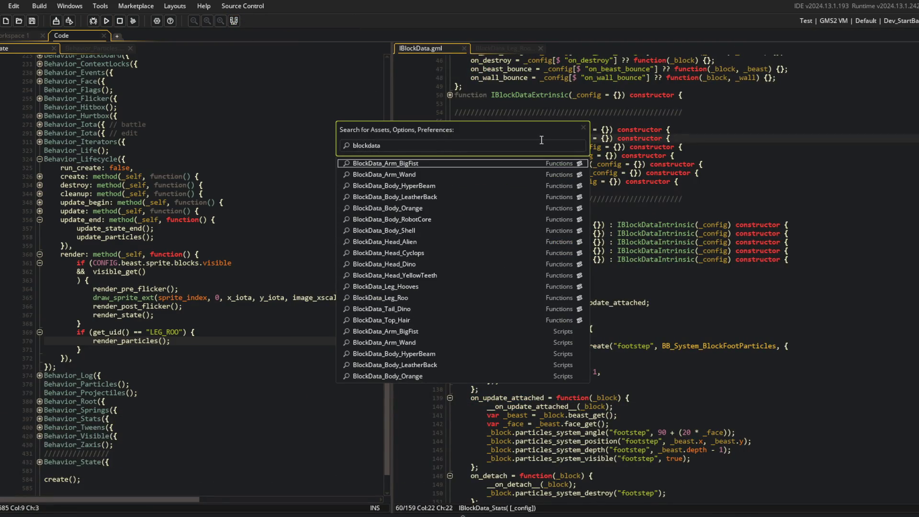
key(Down)
key(Down)
key(Return)
scroll(670, 288, down, 3)
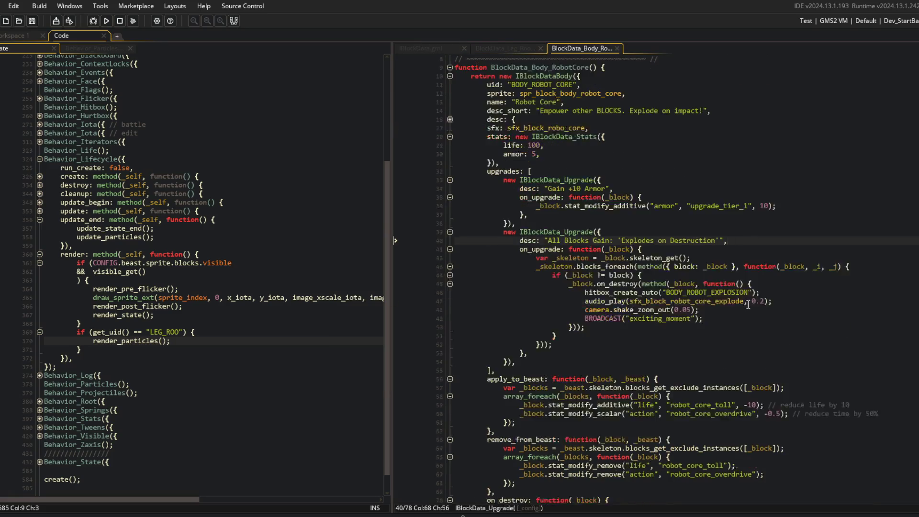
click(748, 304)
scroll(623, 297, down, 2)
click(501, 291)
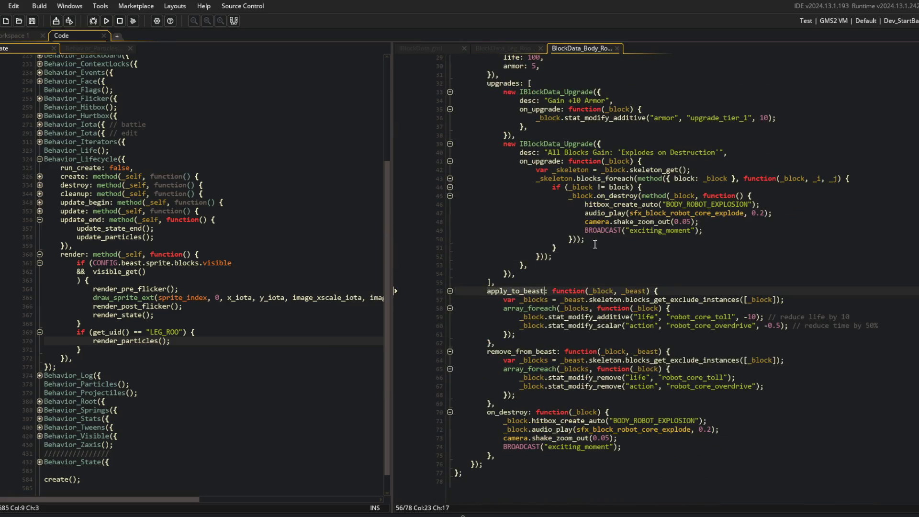
scroll(602, 244, up, 5)
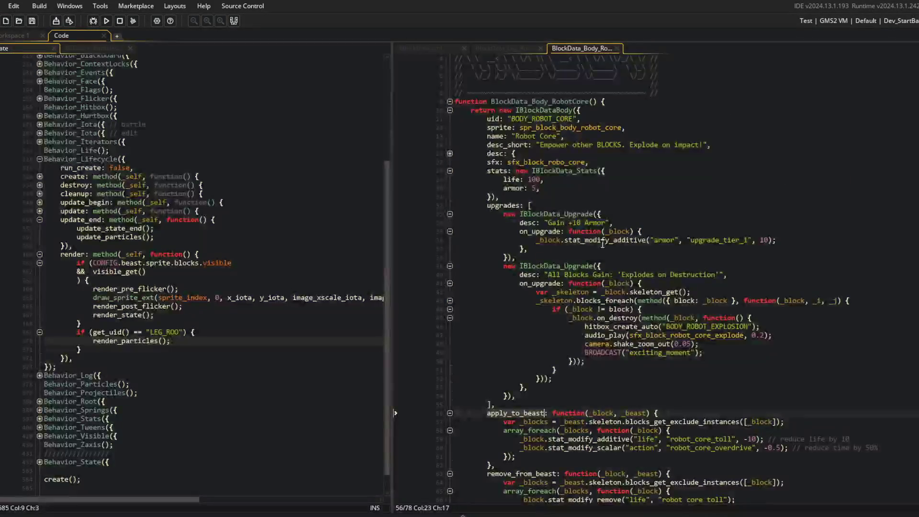
- Rename the on_attach references in IBlockData.gml to apply_to_beast
click(503, 48)
click(432, 48)
scroll(574, 240, down, 2)
click(484, 273)
double_click(483, 274)
text(apply_to_beast)
click(573, 239)
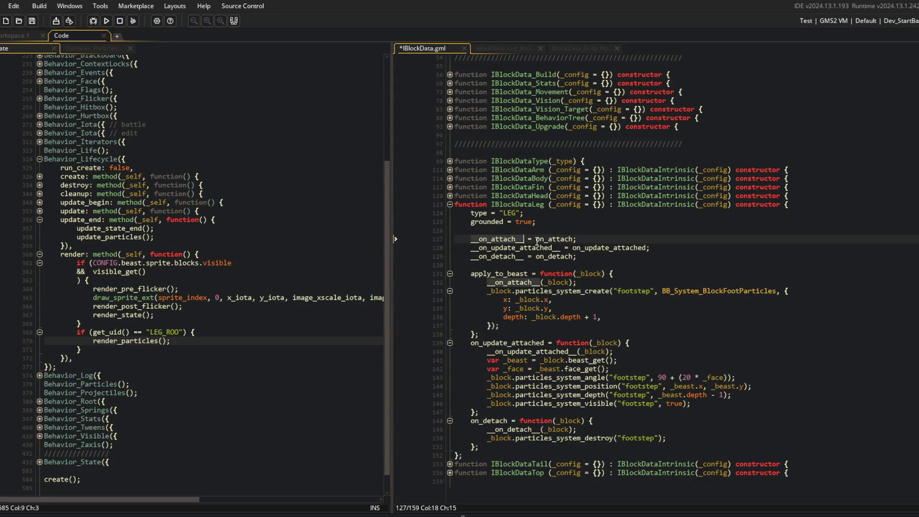
double_click(484, 239)
text(apply_to_beast)
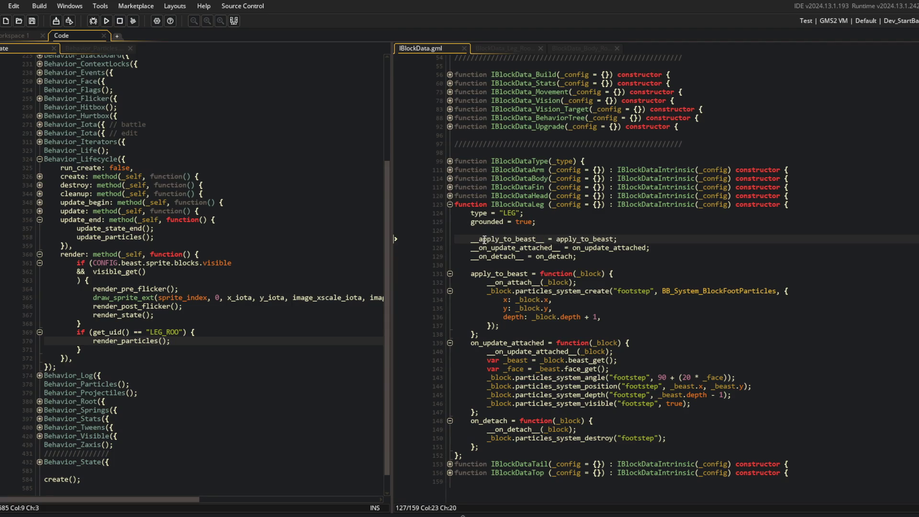
double_click(516, 282)
text(__apply_to_beast__)
click(630, 211)
- Add a _beast parameter to apply_to_beast, forward it to __apply_to_beast__, save, and run
click(211, 184)
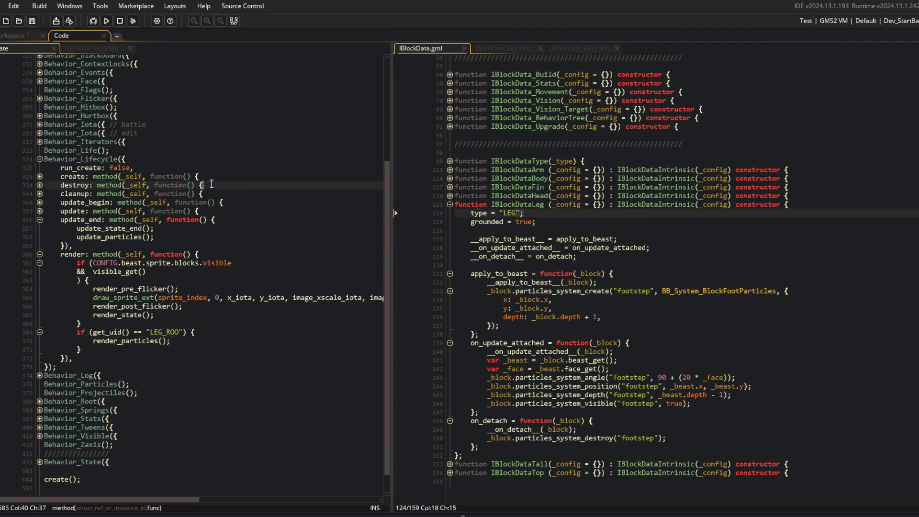
click(515, 48)
click(554, 48)
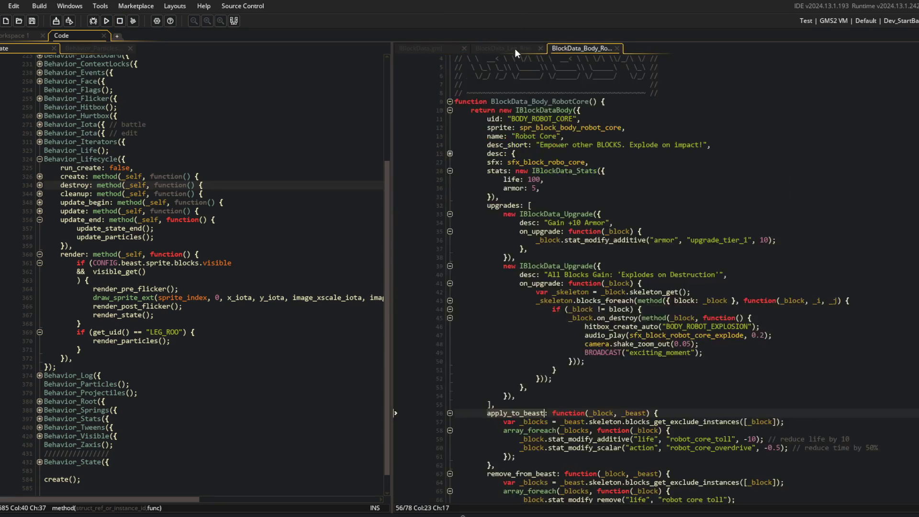
click(439, 49)
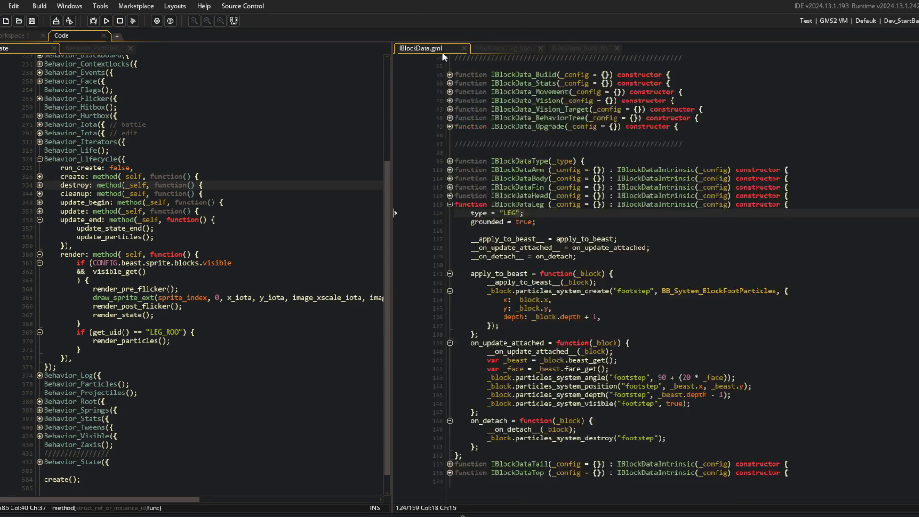
click(600, 273)
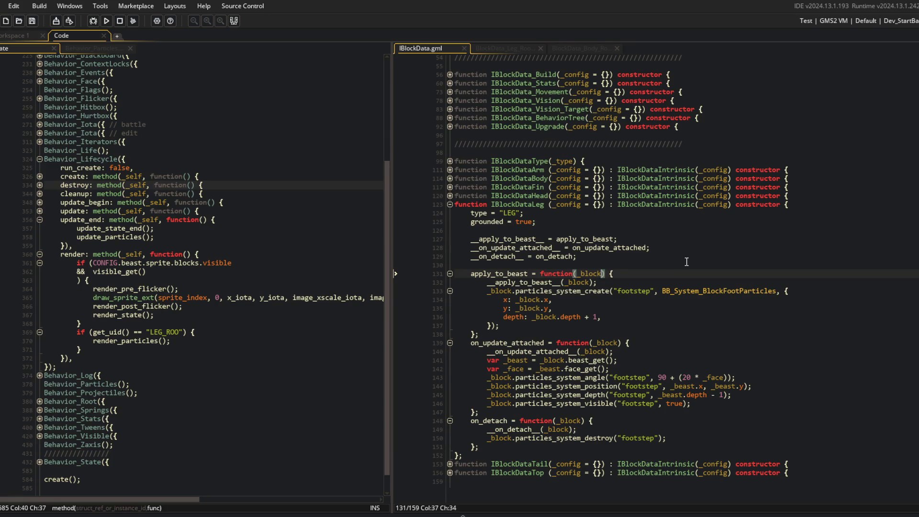
text(, _beast)
key(ctrl+s)
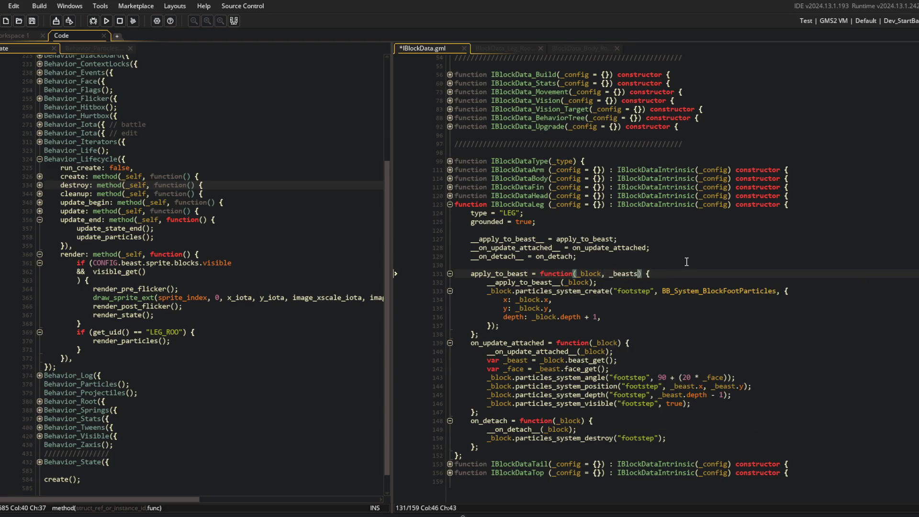
key(ctrl+s)
key(Down)
text(beast)
click(641, 239)
click(106, 20)
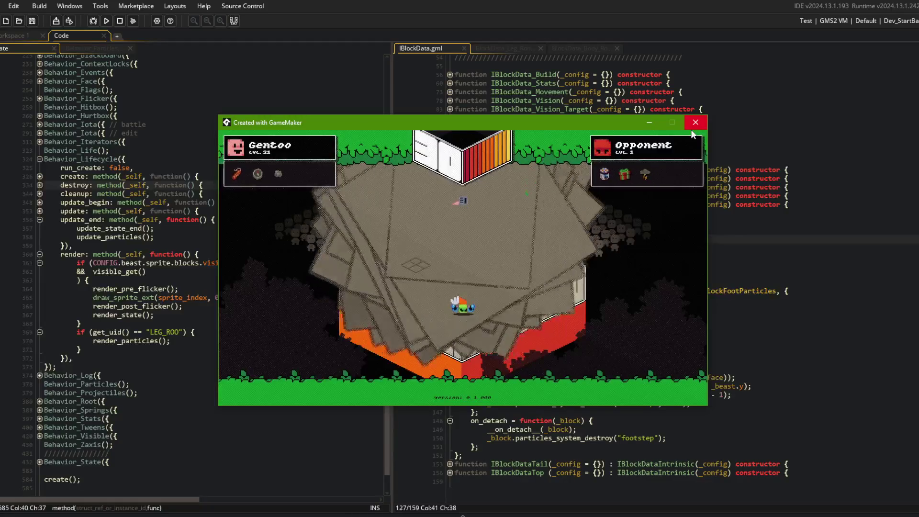
- Close the game and move render_particles(); out of the LEG_ROO check to after render_state()
key(Escape)
click(122, 334)
key(Down)
key(Home)
key(shift+End)
key(ctrl+x)
key(Up)
key(Up)
key(End)
key(Return)
key(ctrl+v)
- Delete the empty LEG_ROO if block, rebuild with F5, and close the test game
key(Down)
key(Down)
key(shift+Down)
key(shift+Down)
key(shift+Down)
key(Delete)
key(F5)
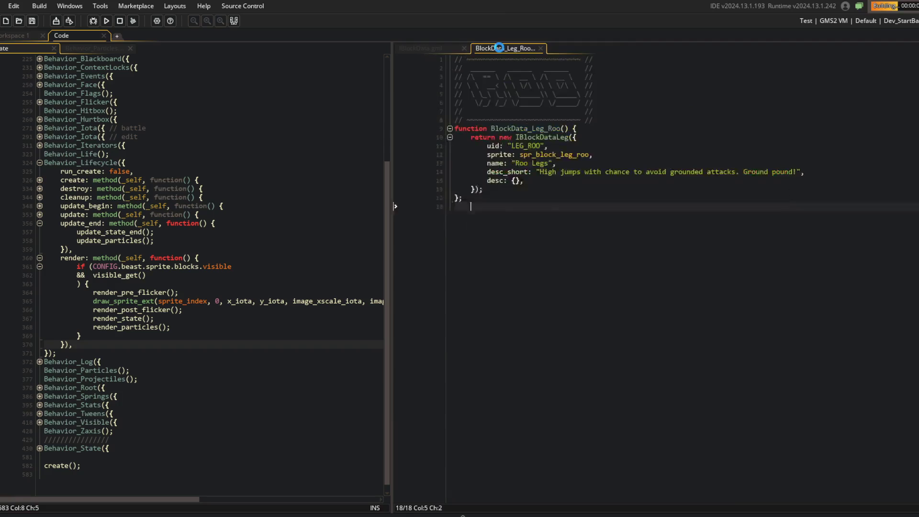
drag(391, 144, 345, 198)
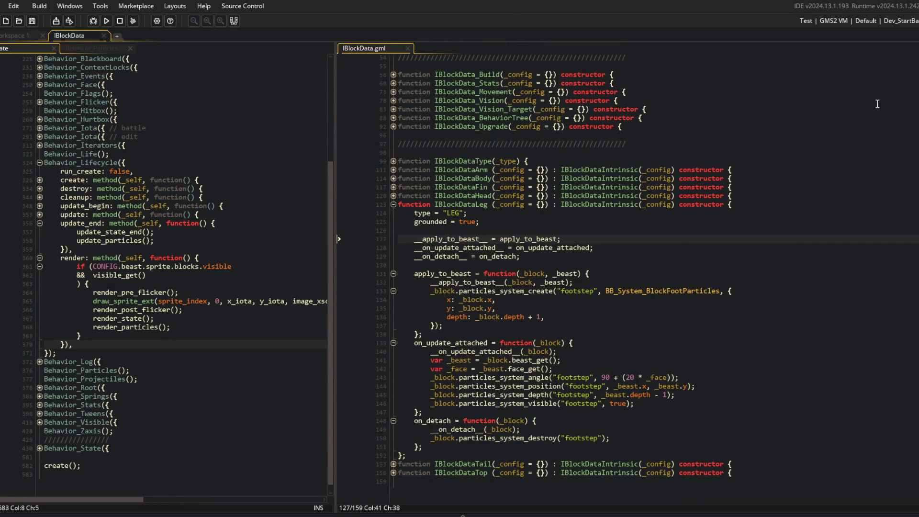
click(700, 128)
- Open the BB_System_BlockFootParticles particle system from the behaviour script
click(93, 48)
click(42, 48)
middle_click(630, 293)
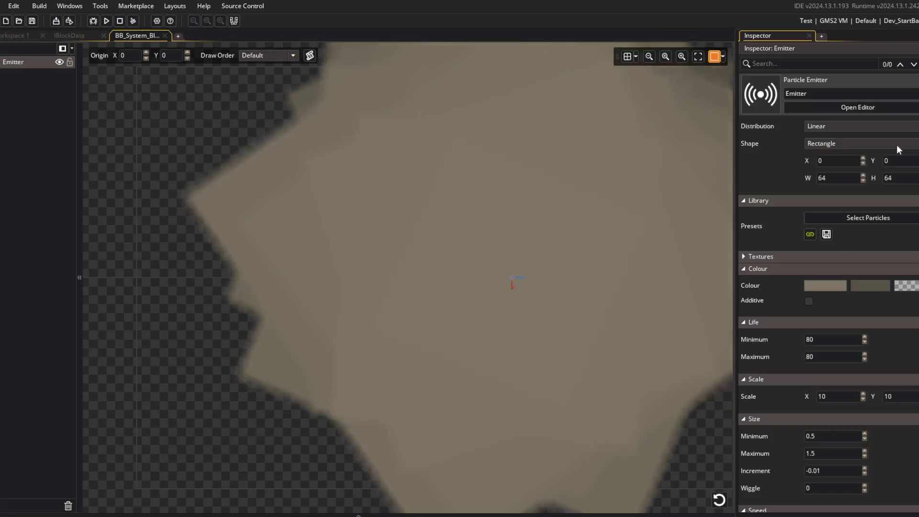
scroll(821, 352, down, 5)
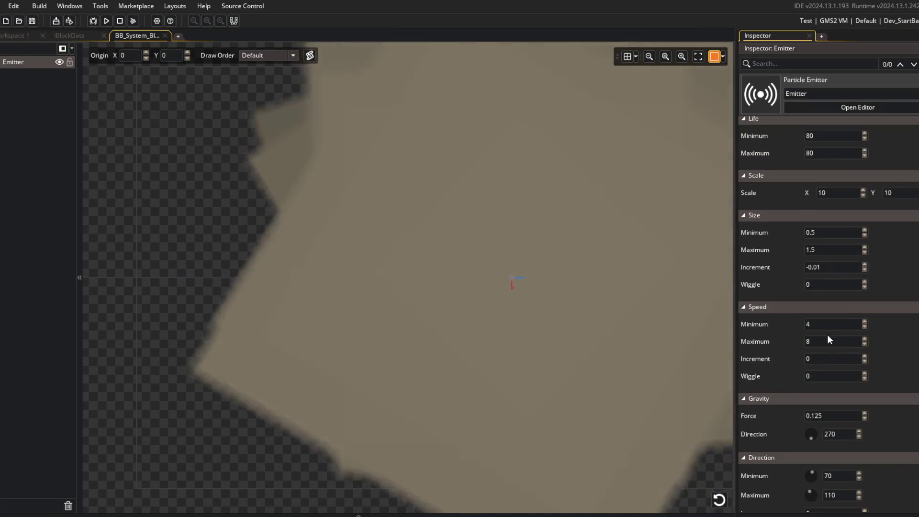
scroll(827, 339, down, 5)
scroll(822, 421, up, 4)
scroll(829, 412, up, 3)
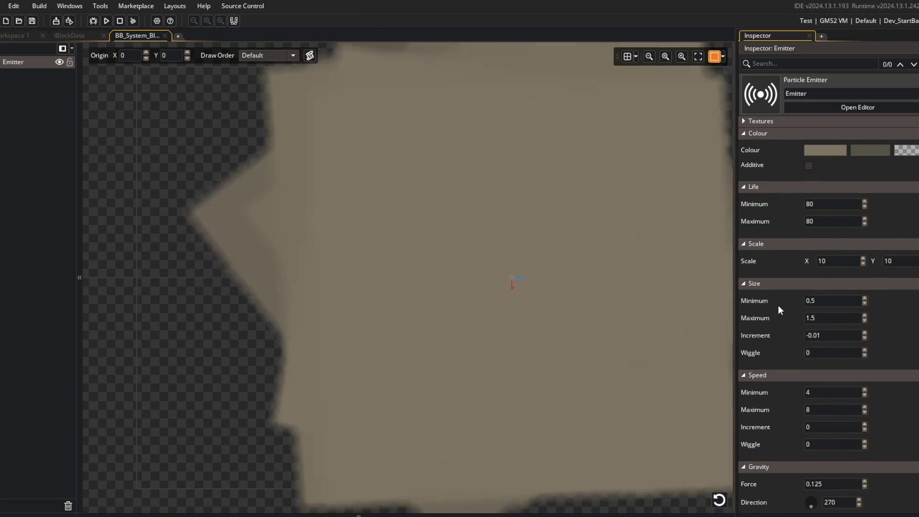
- Set the emitter scale to 4 and Interval Max to 45, then run the game
click(840, 262)
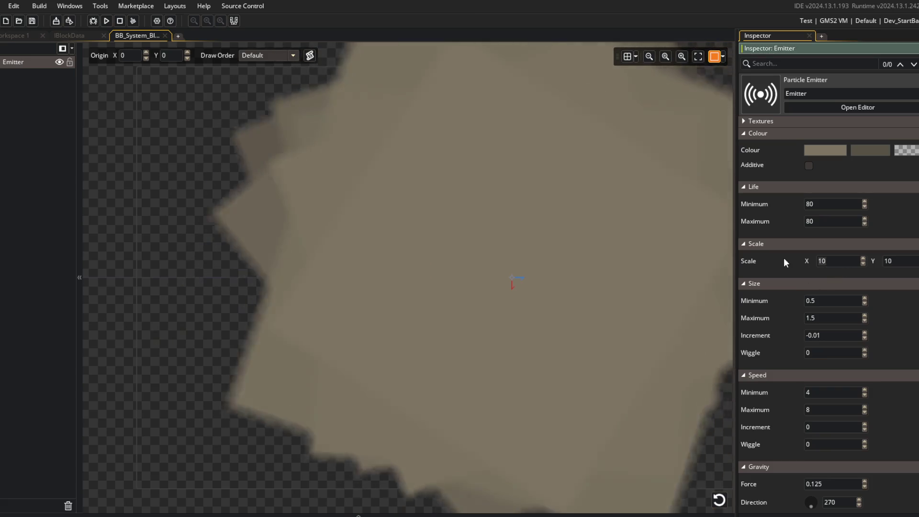
text(4)
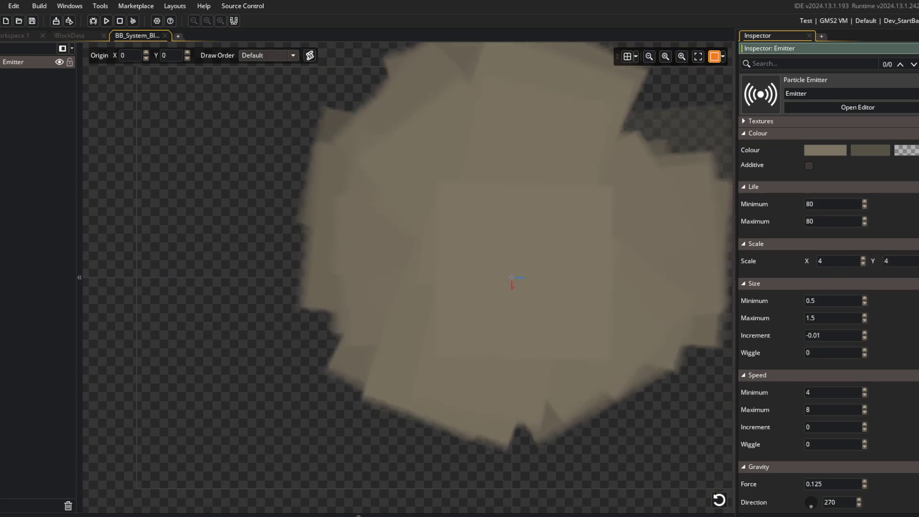
scroll(886, 217, up, 5)
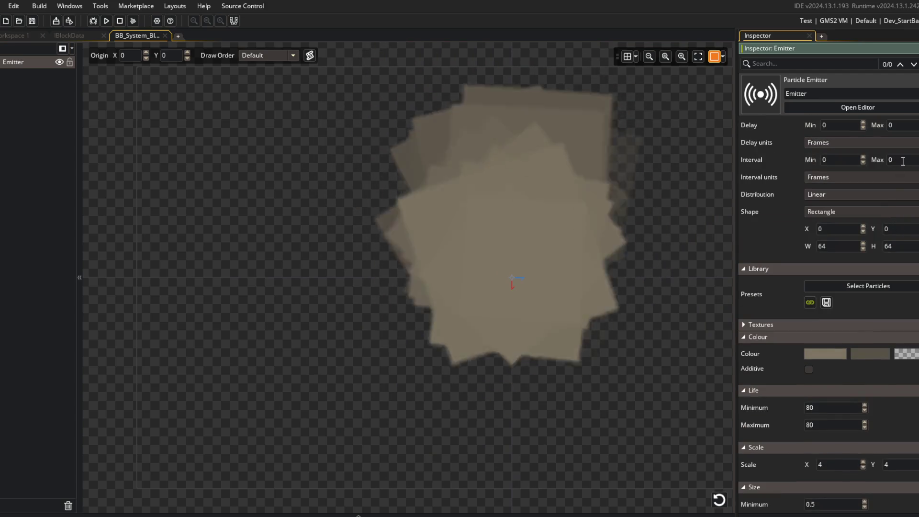
click(903, 162)
text(45)
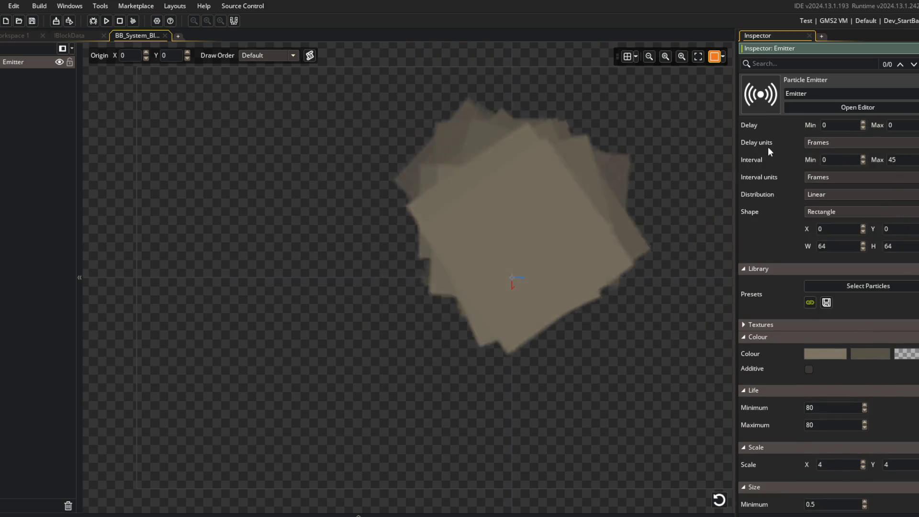
click(106, 20)
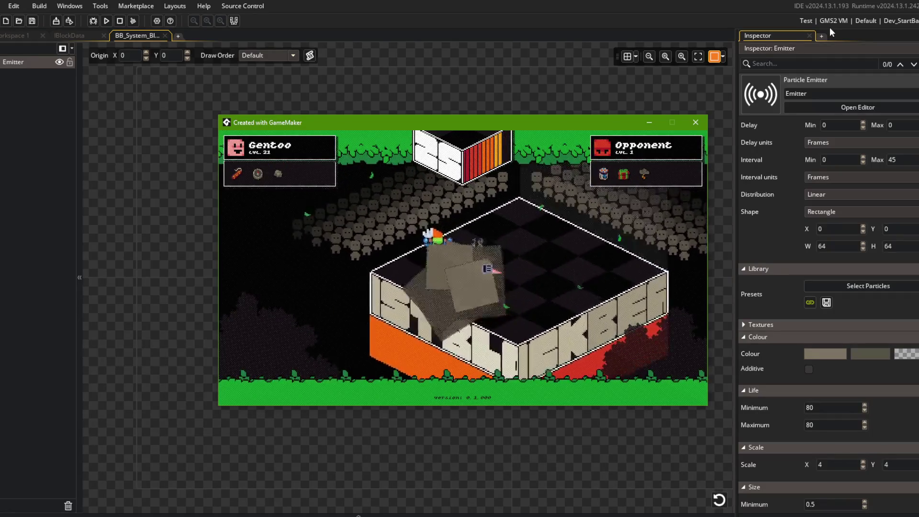
- Close the game, set the particle Scale X and Y to 1, and run it
click(824, 87)
scroll(838, 192, down, 2)
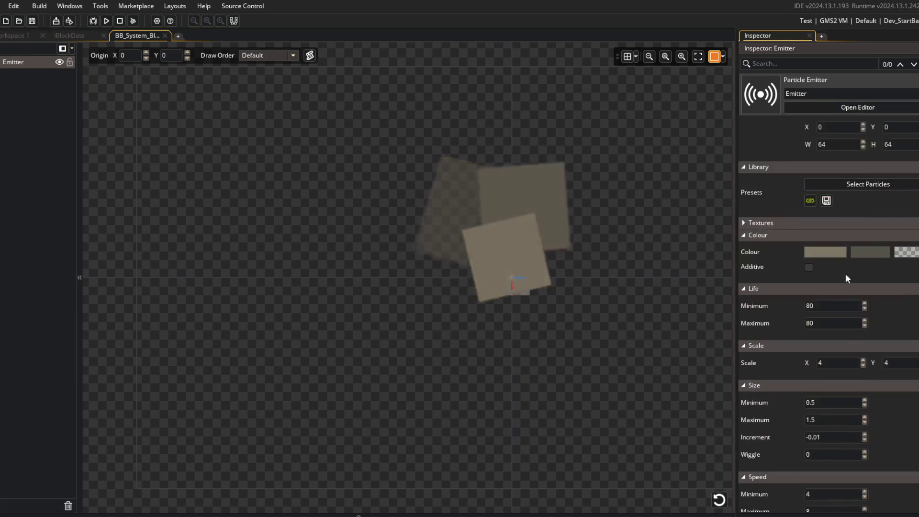
double_click(834, 362)
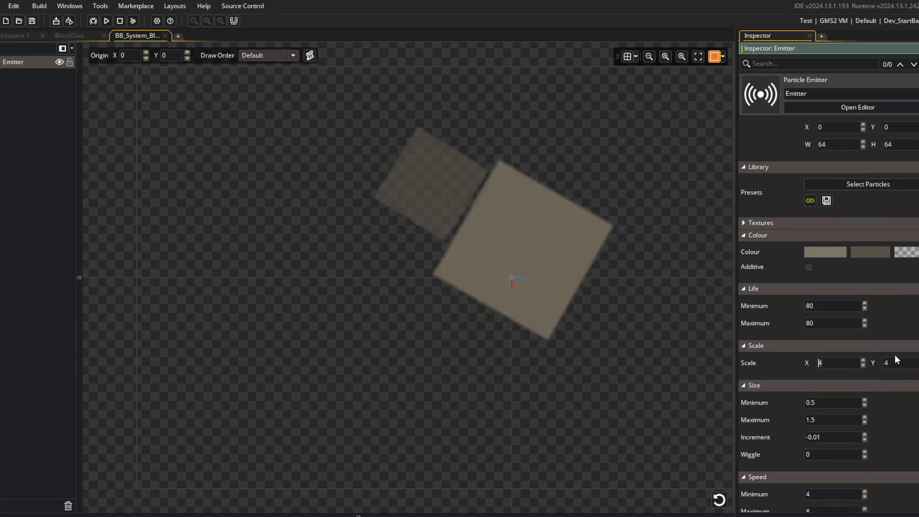
text(1)
double_click(884, 367)
text(1)
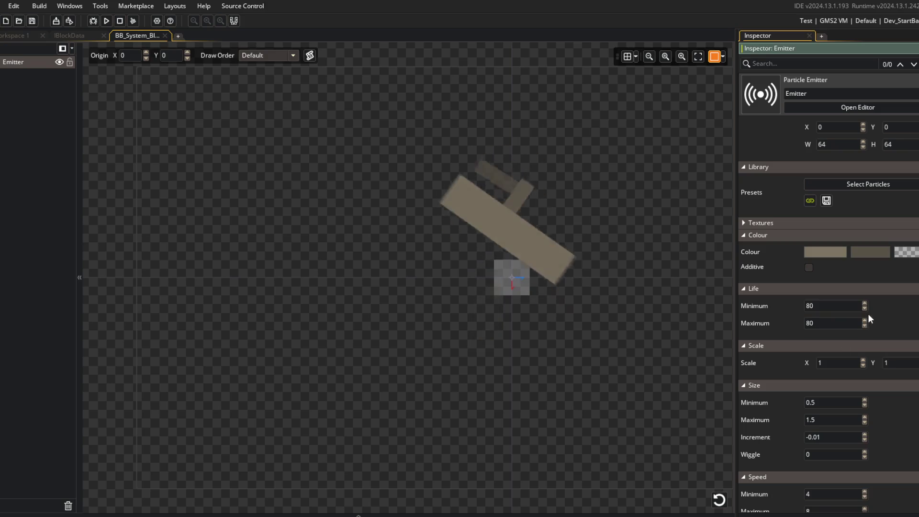
click(106, 20)
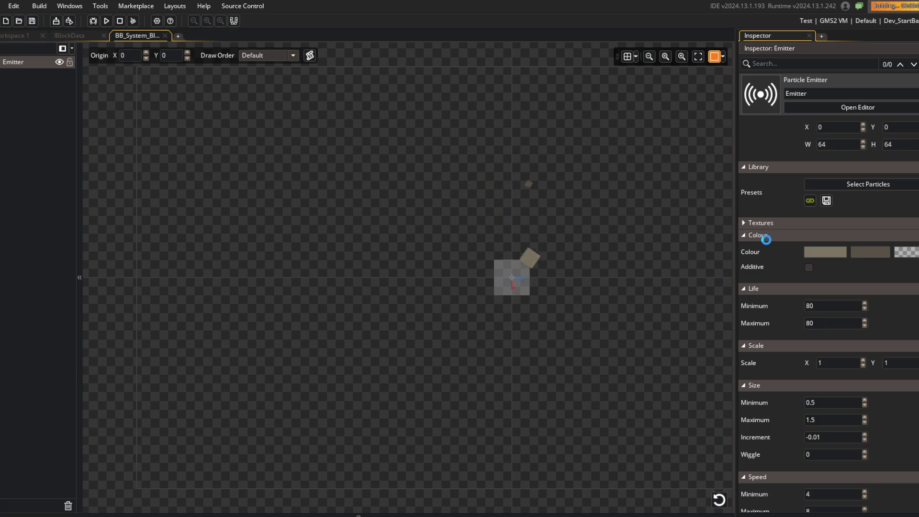
- Set the particle Scale X and Y to 0.1 and go back to IBlockData
scroll(767, 239, up, 3)
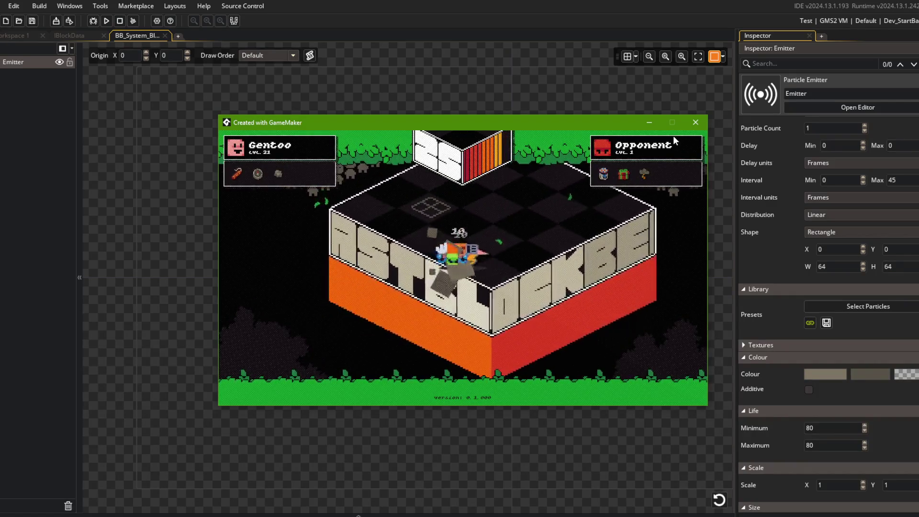
click(803, 485)
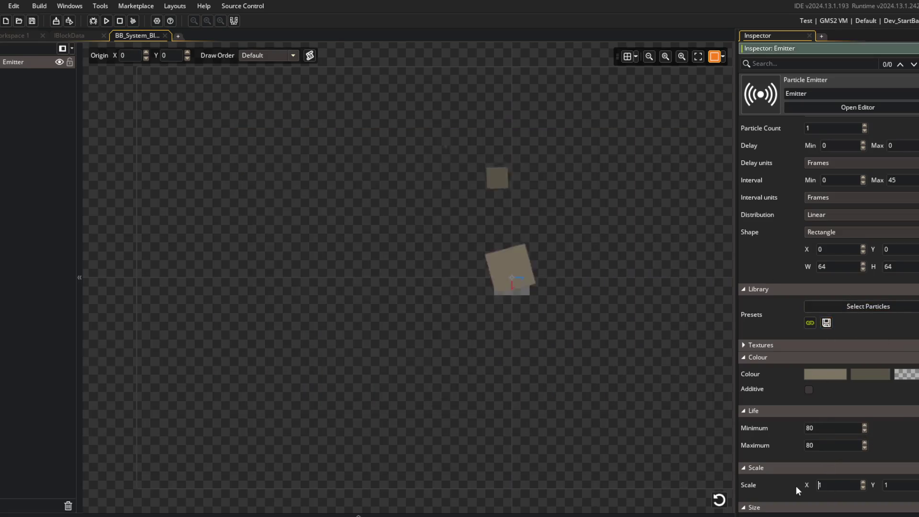
text(0.1)
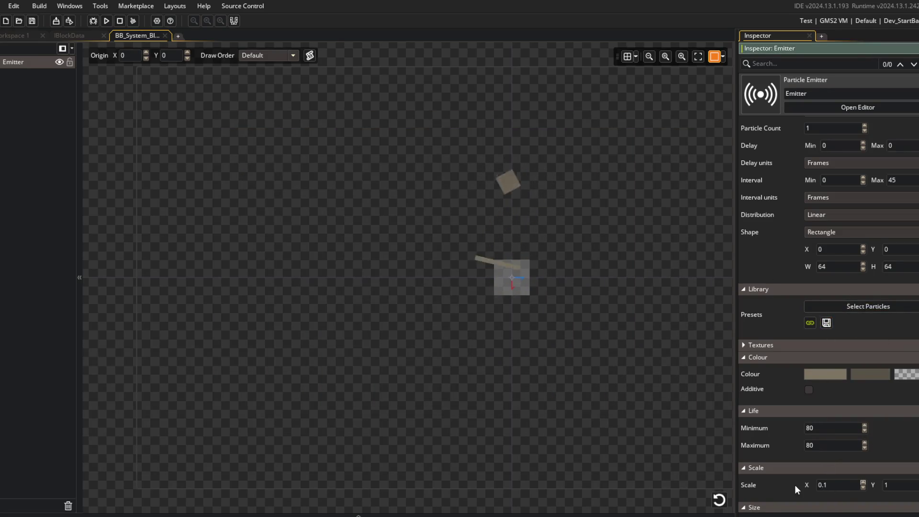
key(Tab)
text(0.1)
key(Return)
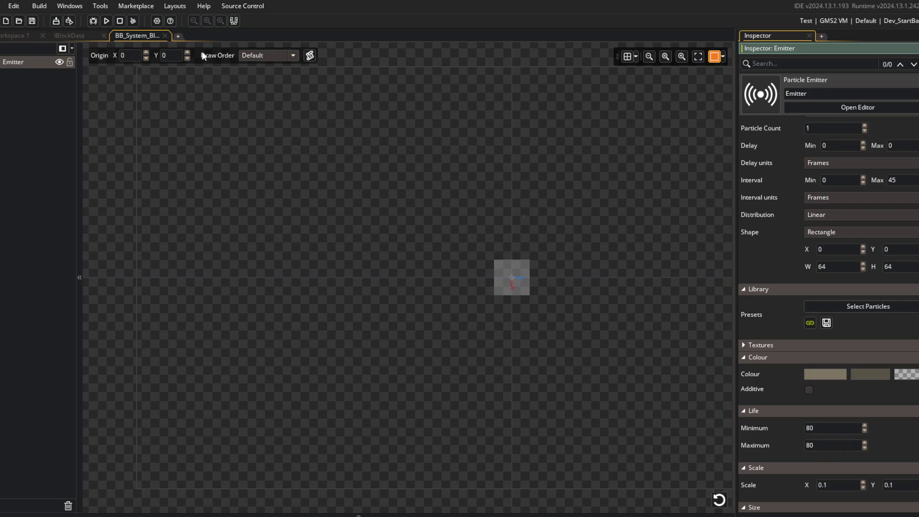
click(88, 36)
- Switch the footstep particle x, y and depth from _beast to _block, save, and close the playtest
click(504, 309)
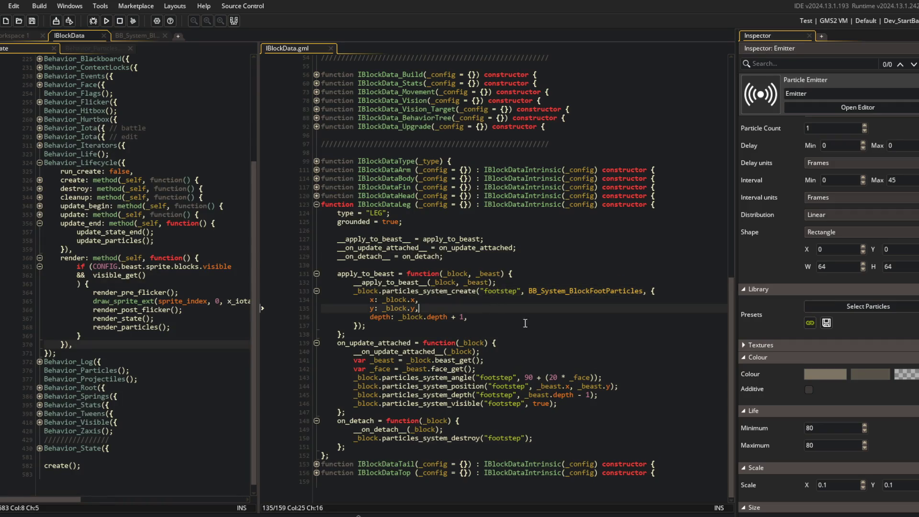
click(583, 395)
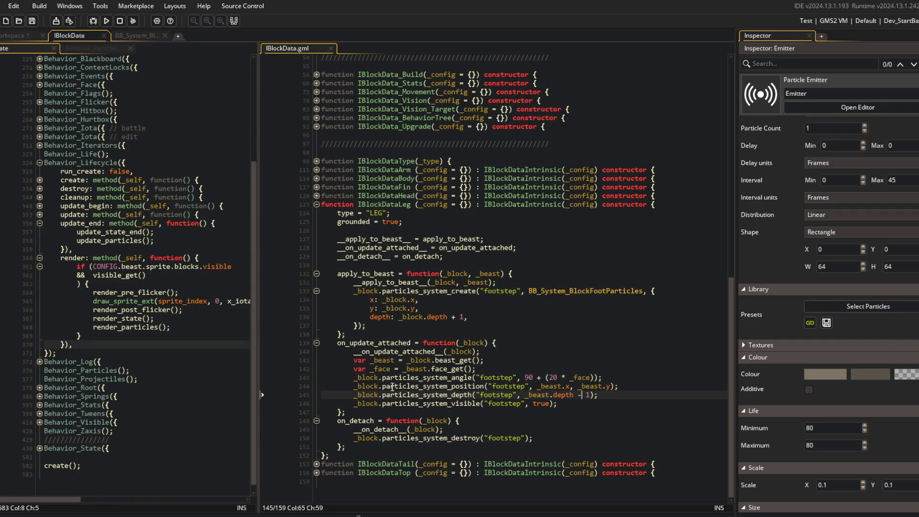
double_click(417, 361)
key(ctrl+c)
double_click(550, 386)
key(ctrl+v)
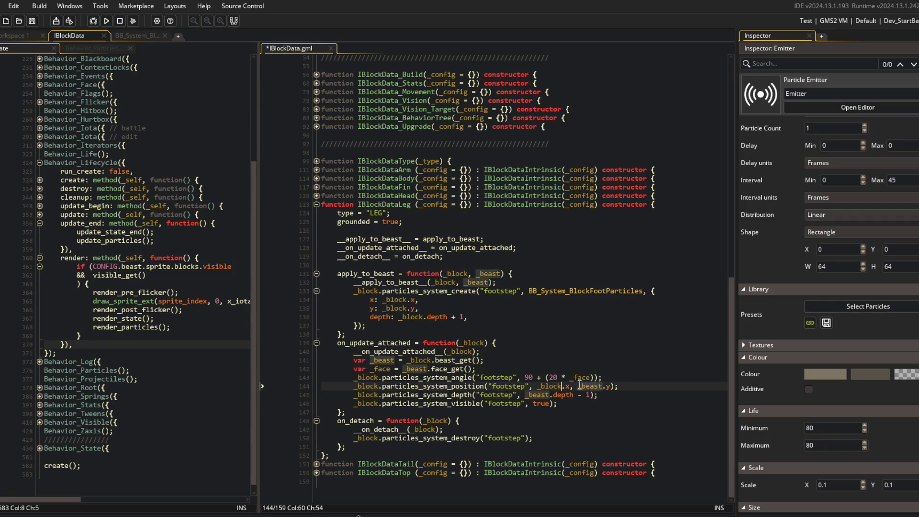
click(534, 396)
double_click(538, 395)
key(ctrl+v)
key(ctrl+s)
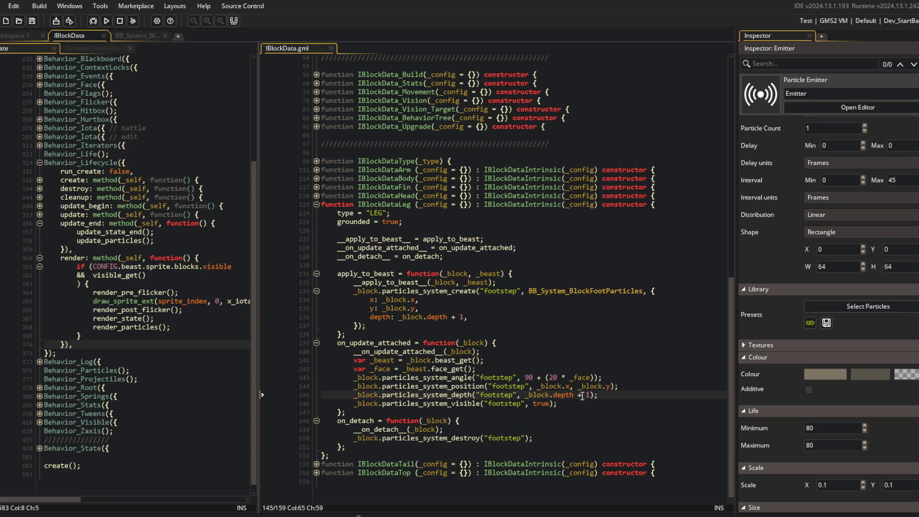
scroll(398, 319, up, 1)
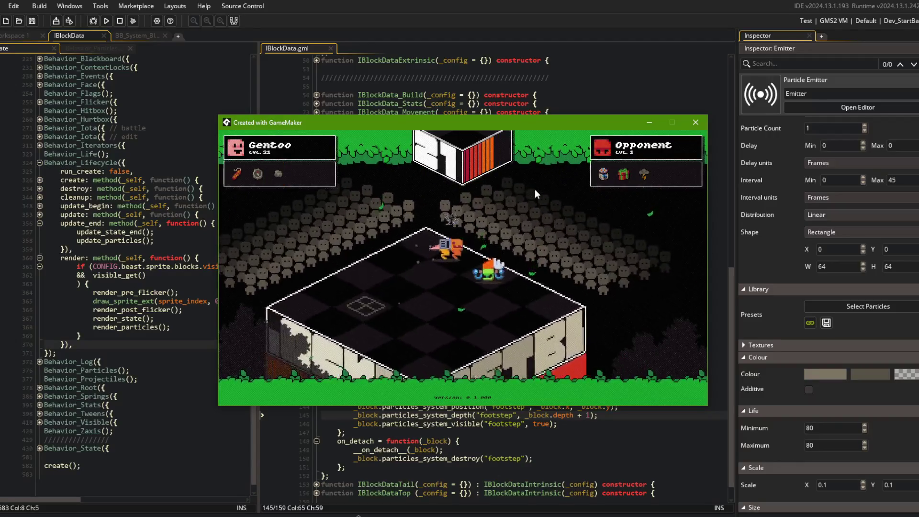
click(704, 124)
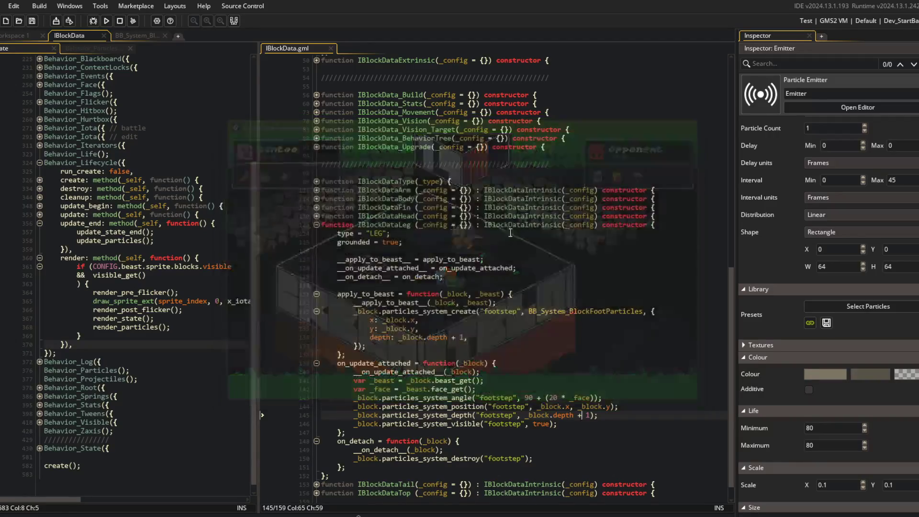
- Raise the footstep particle scale to 0.2 on both X and Y
scroll(850, 447, down, 1)
click(829, 459)
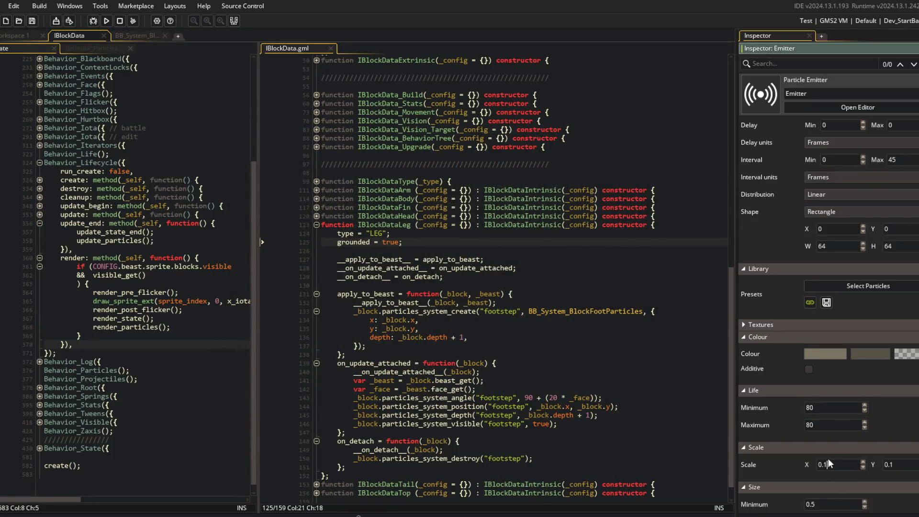
text(0.2)
key(Tab)
text(0.2)
key(Return)
- Switch back to the GameMaker IDE and the leg block code in IBlockData.gml
key(alt+Tab)
key(alt+Tab)
key(alt+Tab)
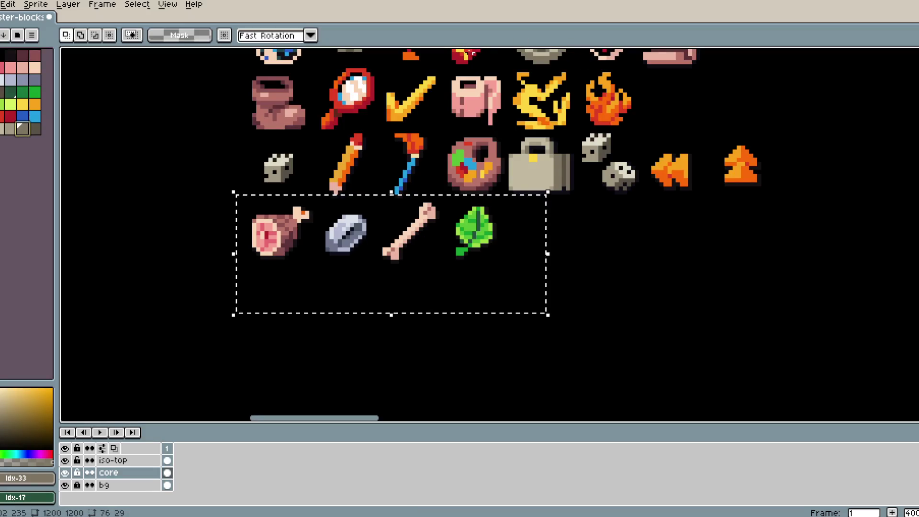
key(alt+Tab)
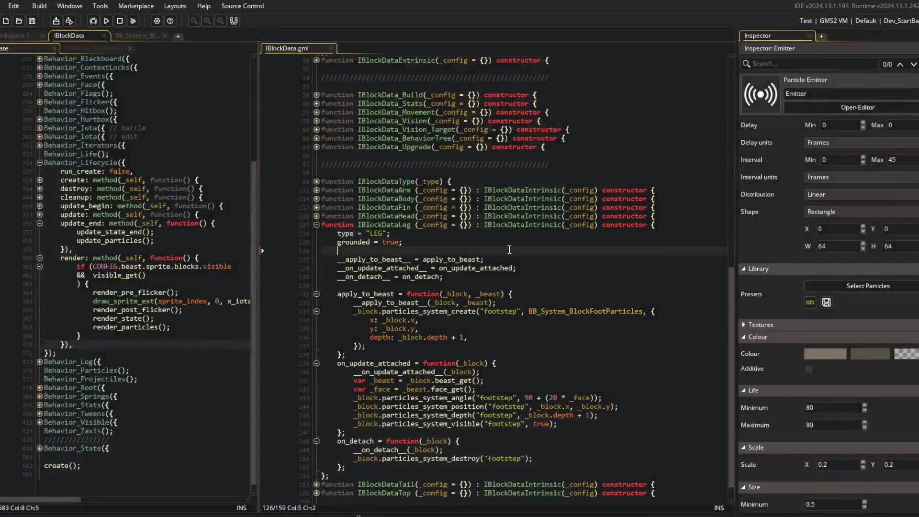
click(509, 256)
click(190, 189)
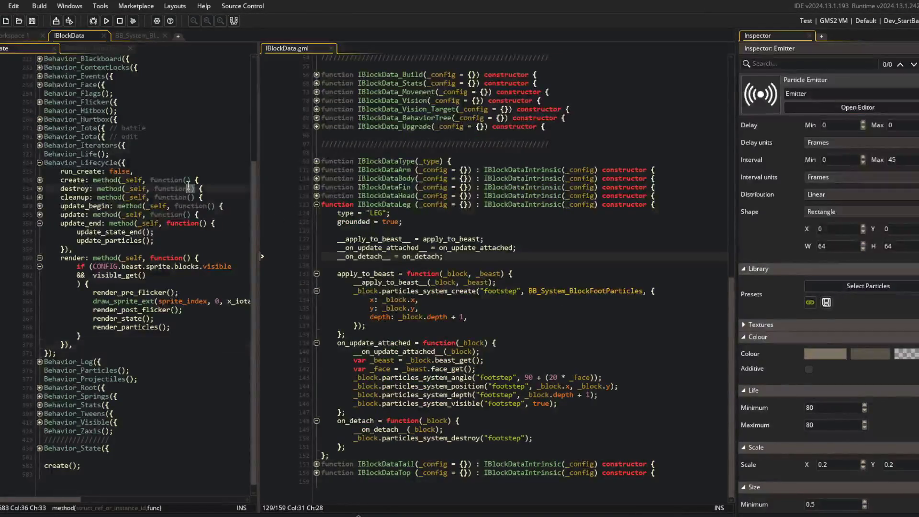
- Fold the Behavior_Lifecycle block, glance at Behavior_Particles, and return to obj_block's Create code
scroll(135, 197, up, 3)
scroll(135, 196, up, 3)
click(40, 301)
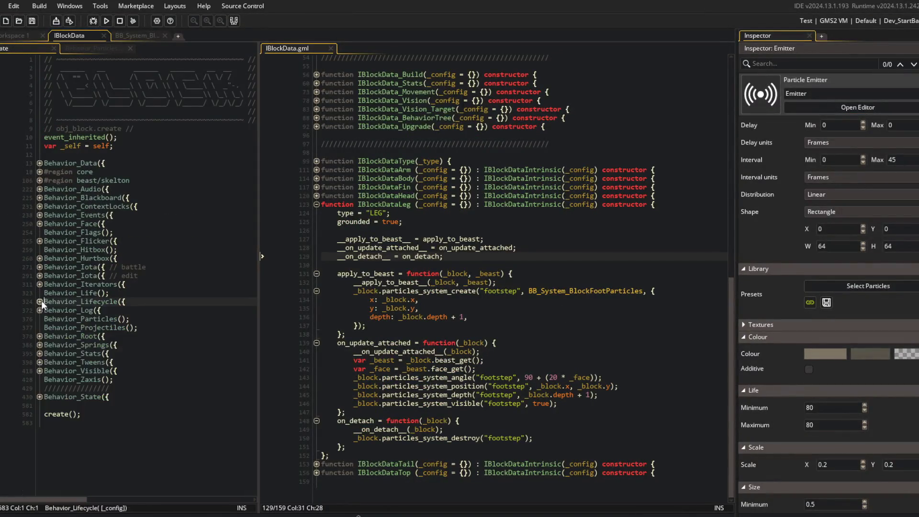
click(105, 50)
click(23, 48)
click(90, 163)
- Find obj_beast with Ctrl+T and open its Create event code beside IBlockData
key(ctrl+t)
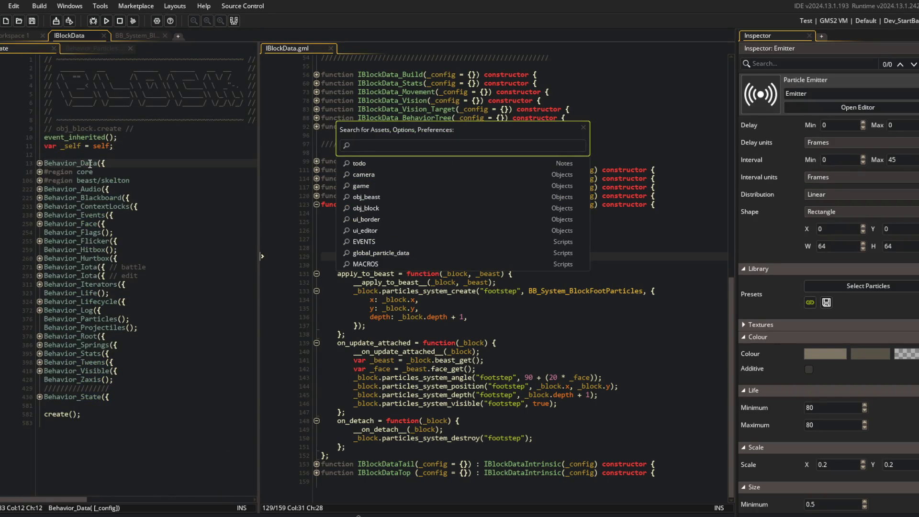
text(obj_beast)
key(Return)
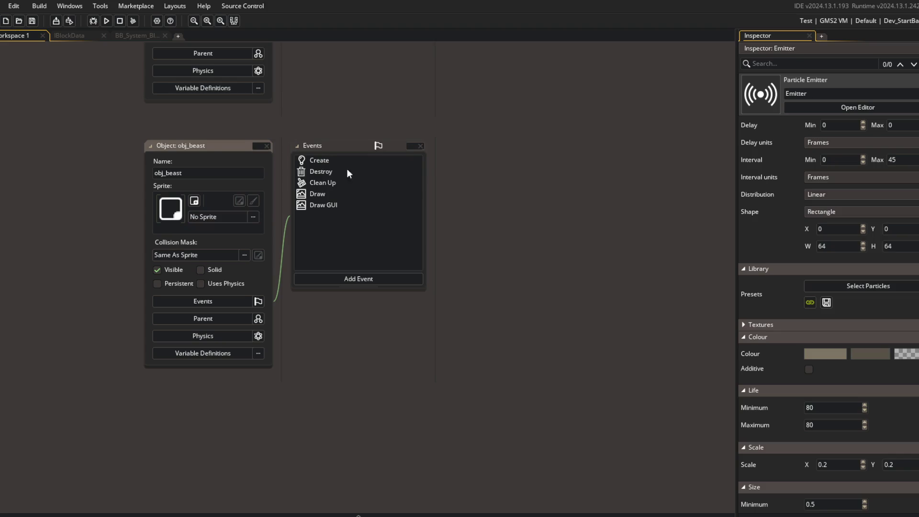
click(389, 163)
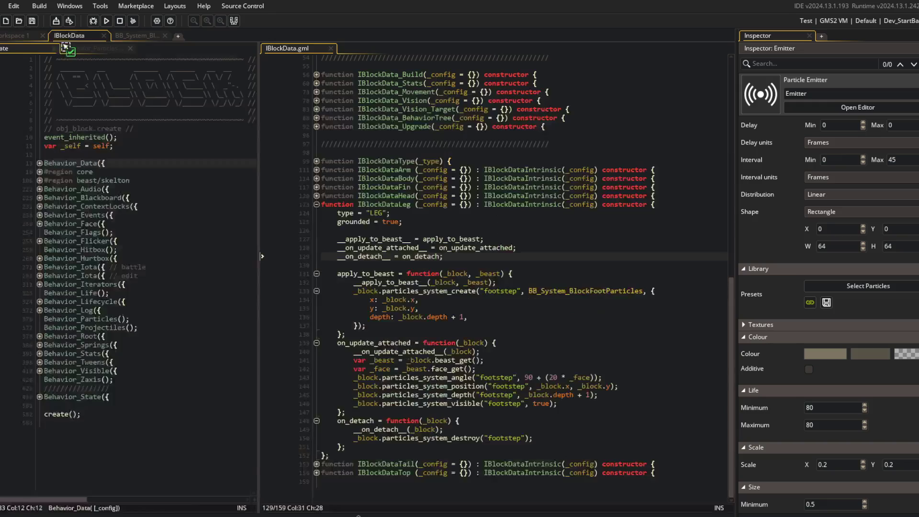
click(139, 37)
click(83, 35)
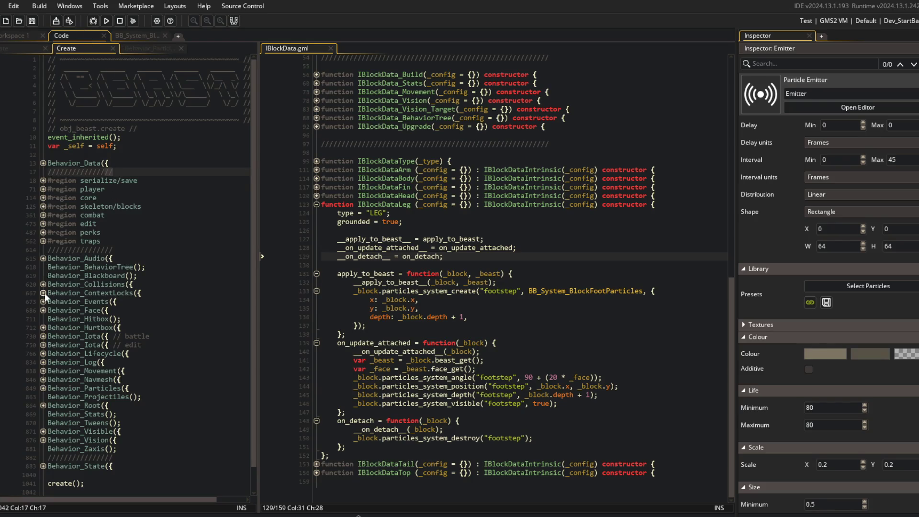
- Open Behavior_Movement, fold all bodies, and start a new function after the velocity getter
middle_click(85, 370)
key(ctrl+m)
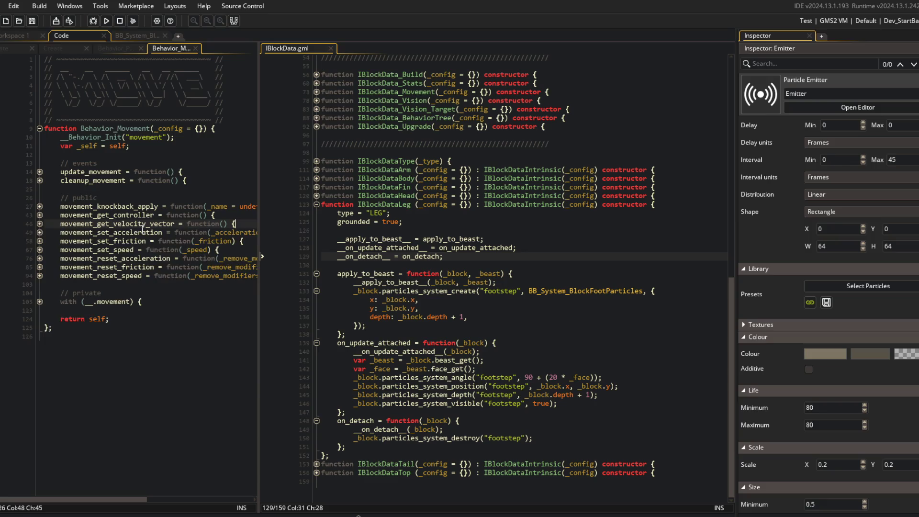
key(Return)
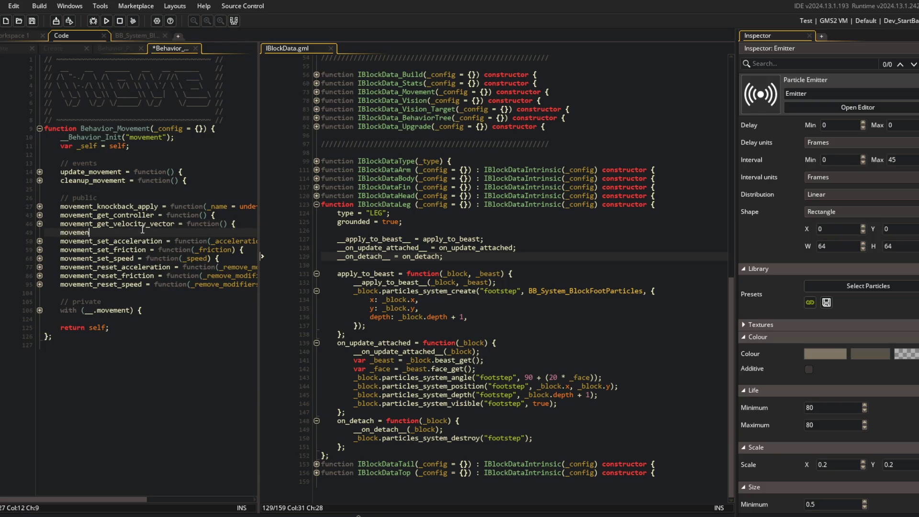
text(movement_has_velocity = function()
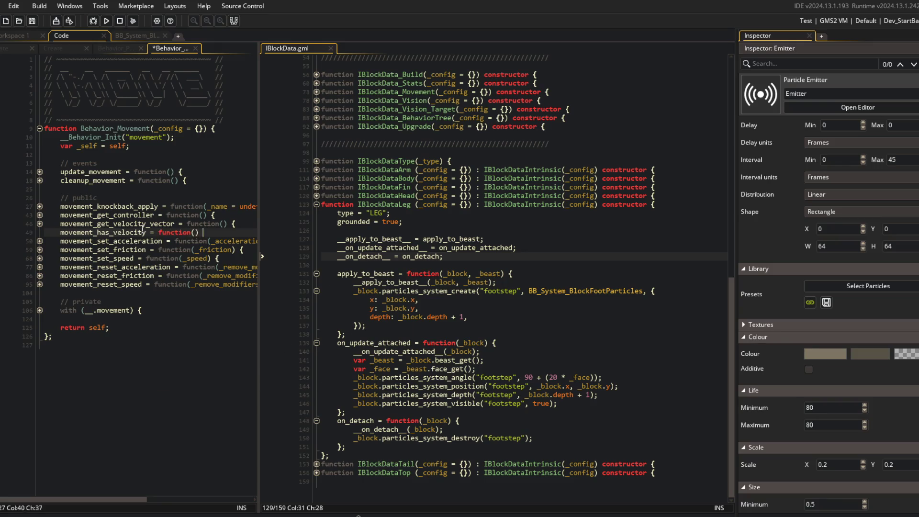
text({)
key(Return)
key(Return)
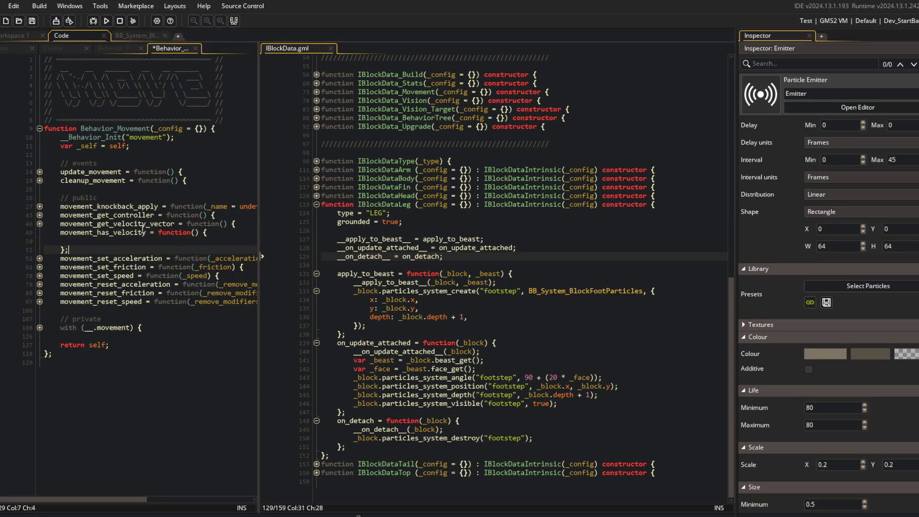
- Write the body: var _vector = movement_get_velocity_vector(); return _vector.has_magnitude()
key(ctrl+Tab)
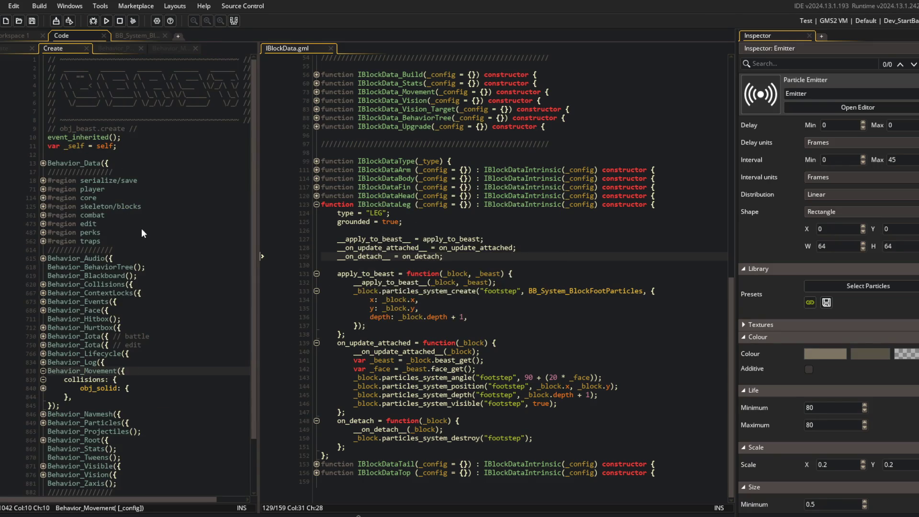
click(159, 50)
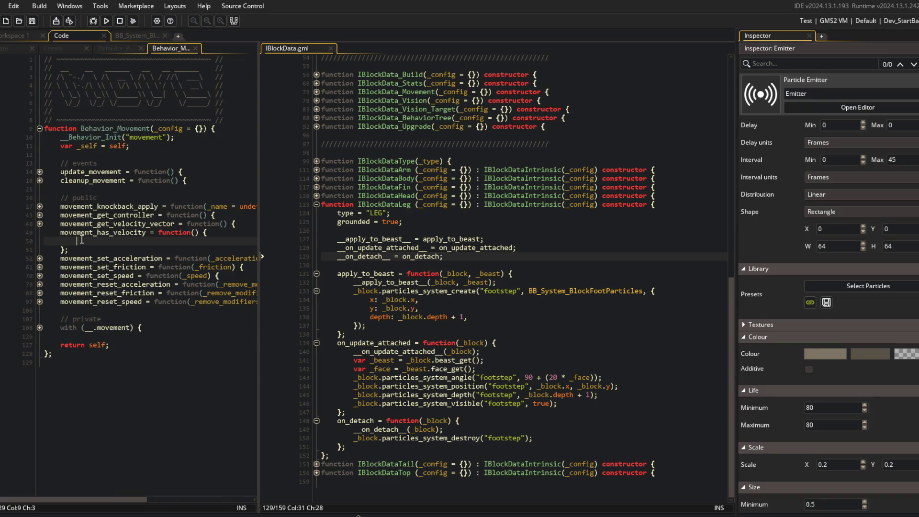
text(var _veoctor = movement_get_ve)
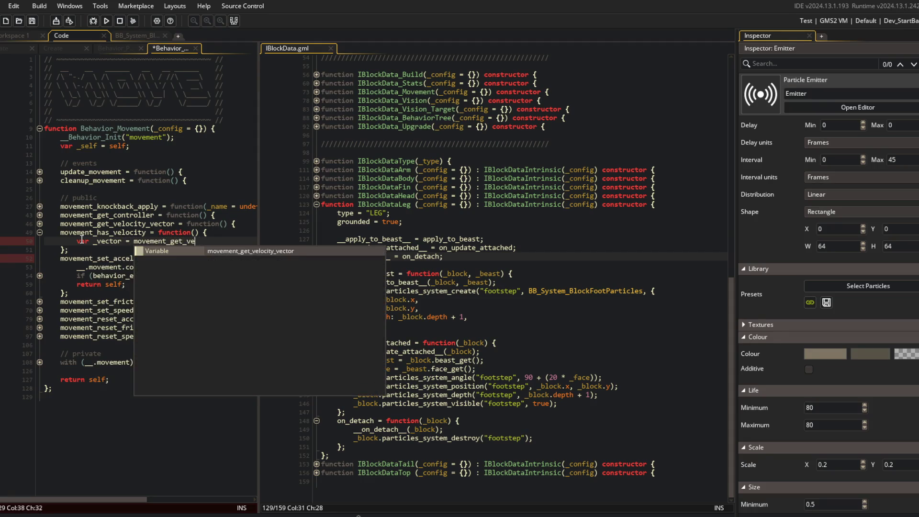
key(Return)
text();)
key(Return)
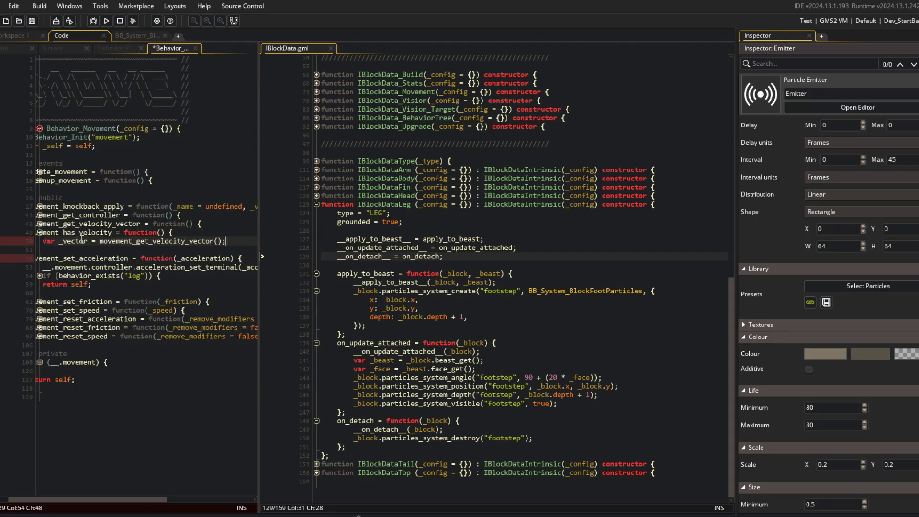
text(return _vector.has_magnitude)
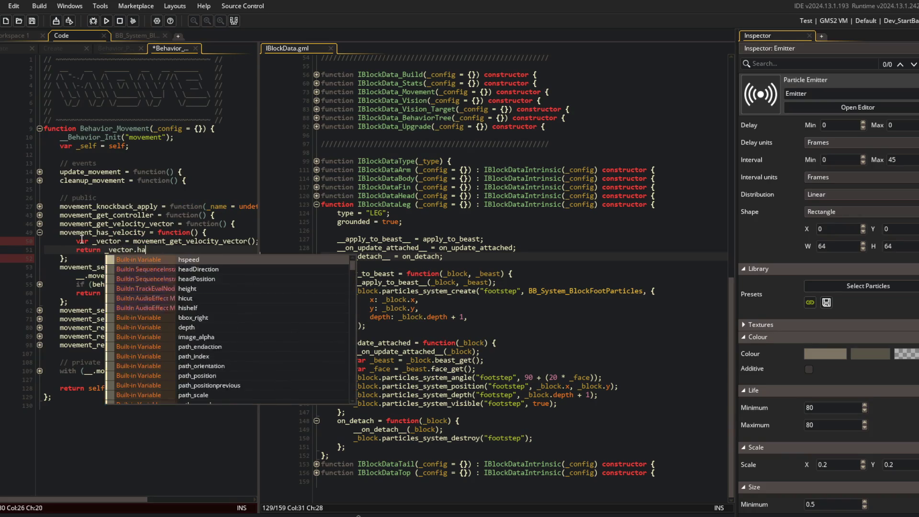
text(();)
- Check movement_get_velocity_vector, then move to the footstep visibility code in IBlockData
click(115, 224)
double_click(97, 232)
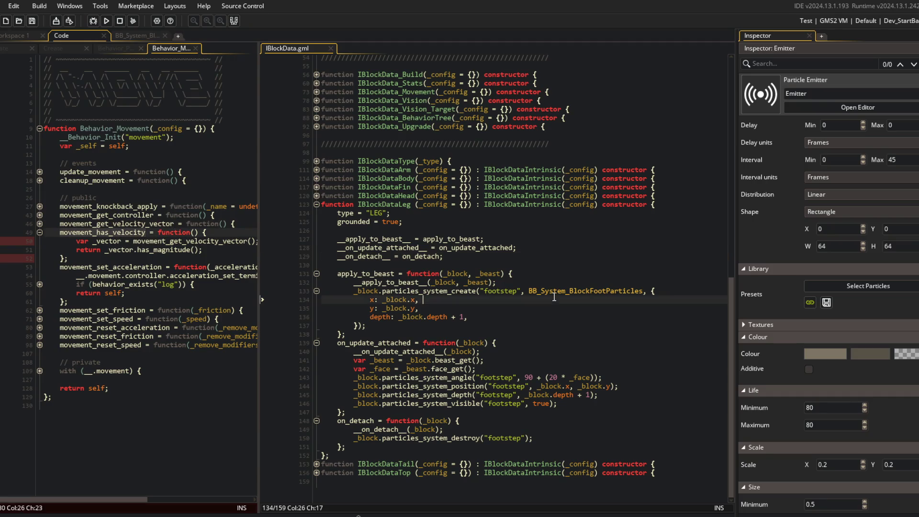
click(606, 283)
click(498, 343)
click(575, 403)
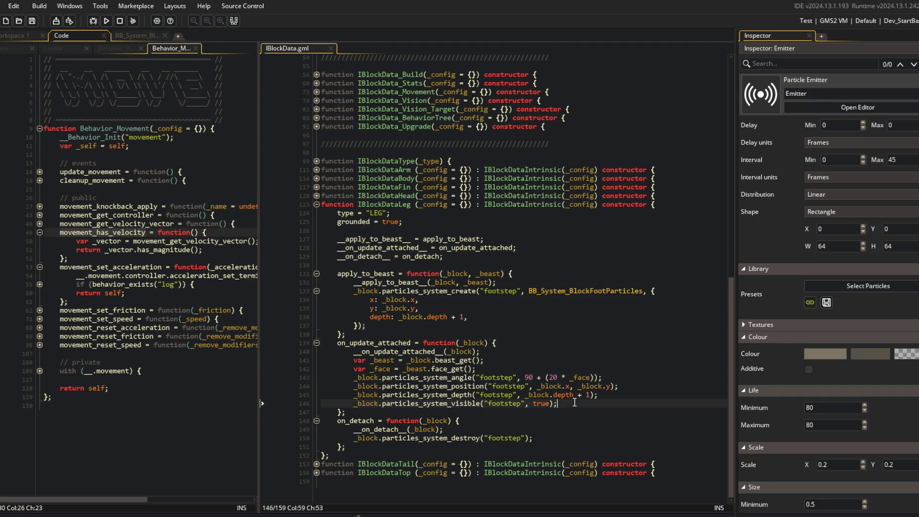
- Add var _visible = _beast.movement_has_velocity() and pass _visible instead of true
key(Up)
key(Up)
key(Up)
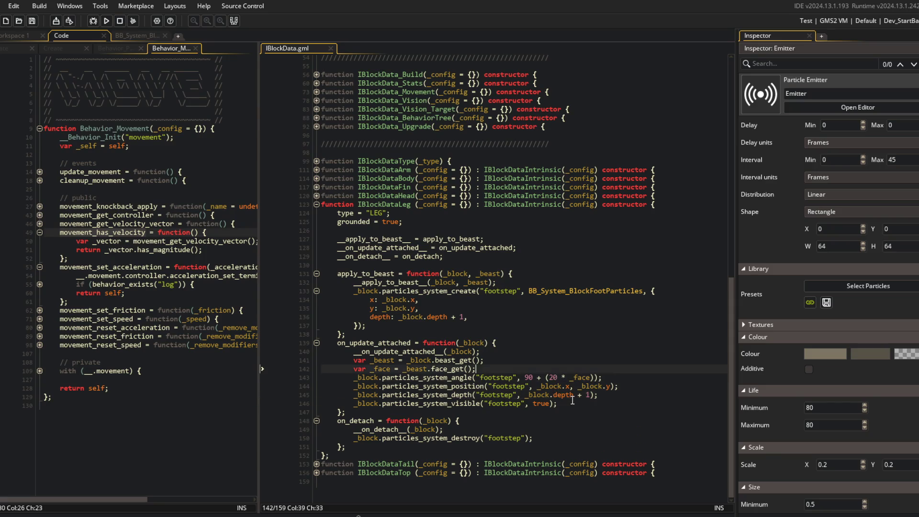
key(Return)
text(var _visible = )
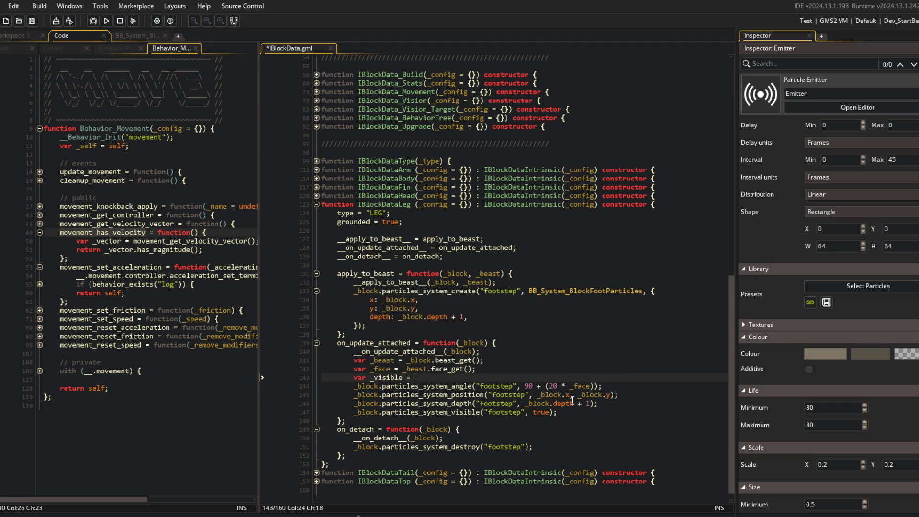
text(_beast.movement_has_velocity)
key(Down)
key(Down)
key(Down)
key(Right)
key(Right)
text(le)
key(ctrl+s)
- Delete the x, y and depth creation options, save, and launch a build
click(530, 257)
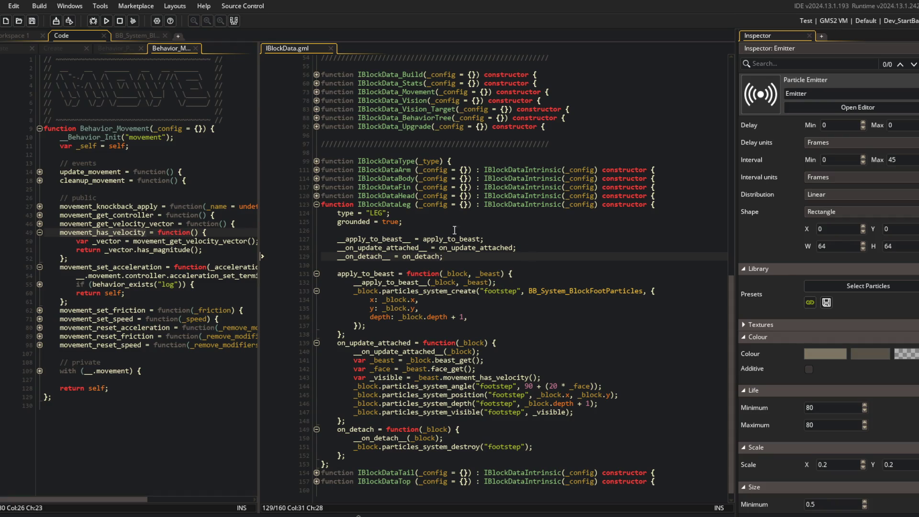
click(470, 298)
key(ctrl+d)
key(ctrl+d)
key(ctrl+d)
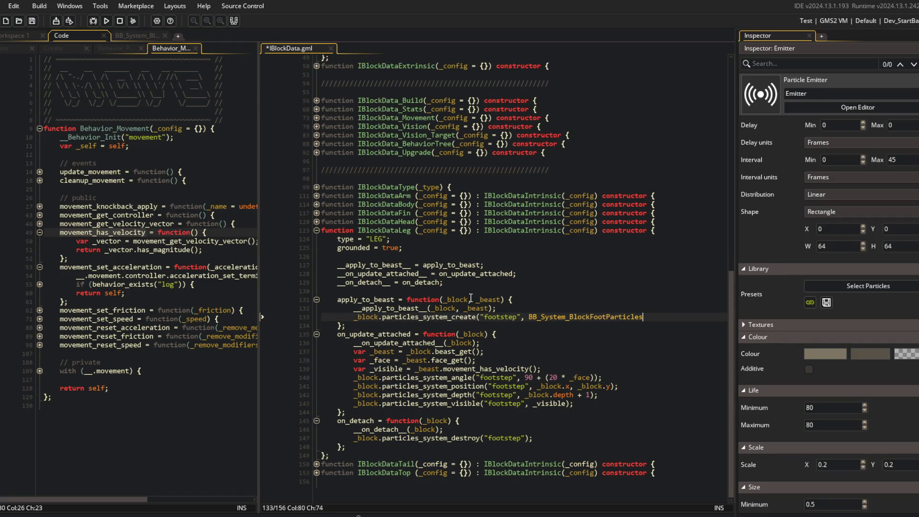
text();)
key(F5)
key(F4)
key(Escape)
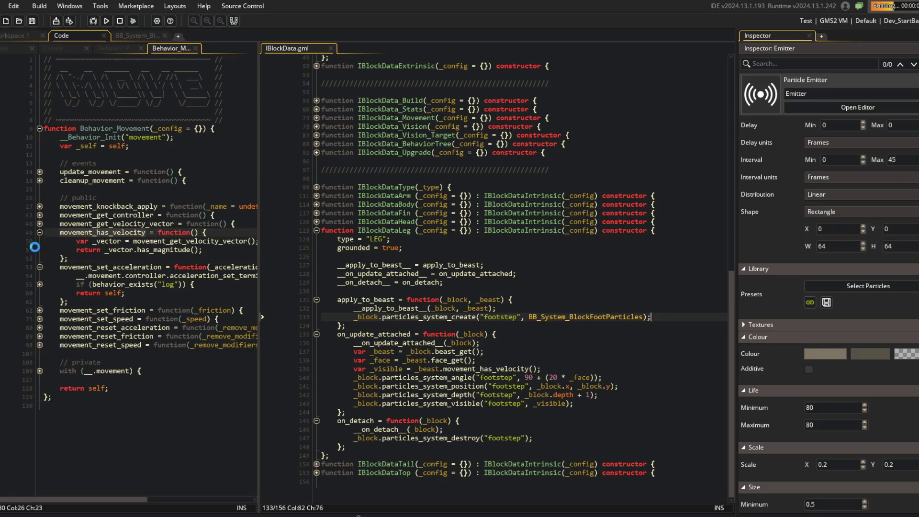
click(40, 233)
- Watch the footstep particles in the running game, then close the game window
click(39, 224)
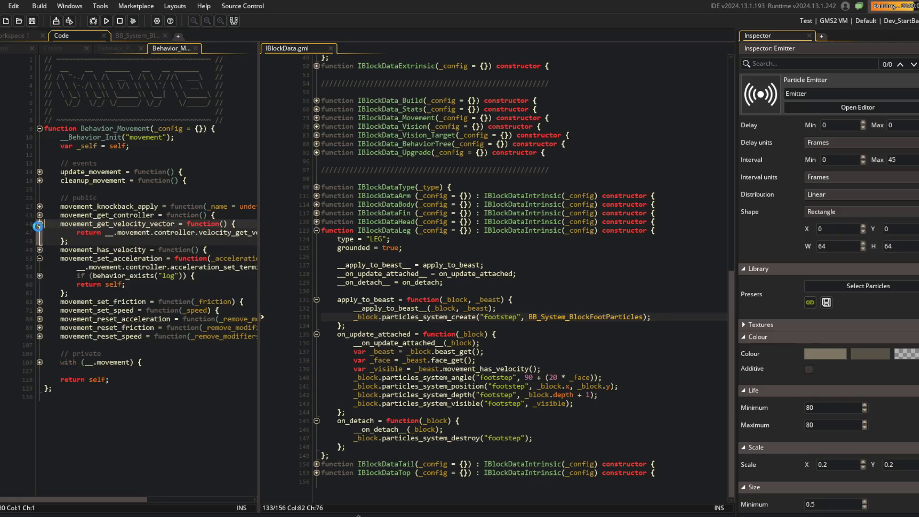
click(39, 223)
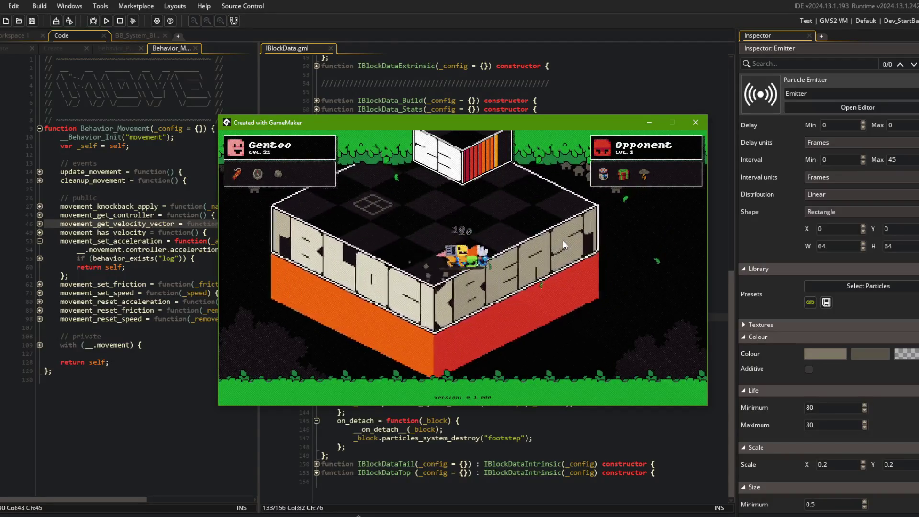
click(696, 122)
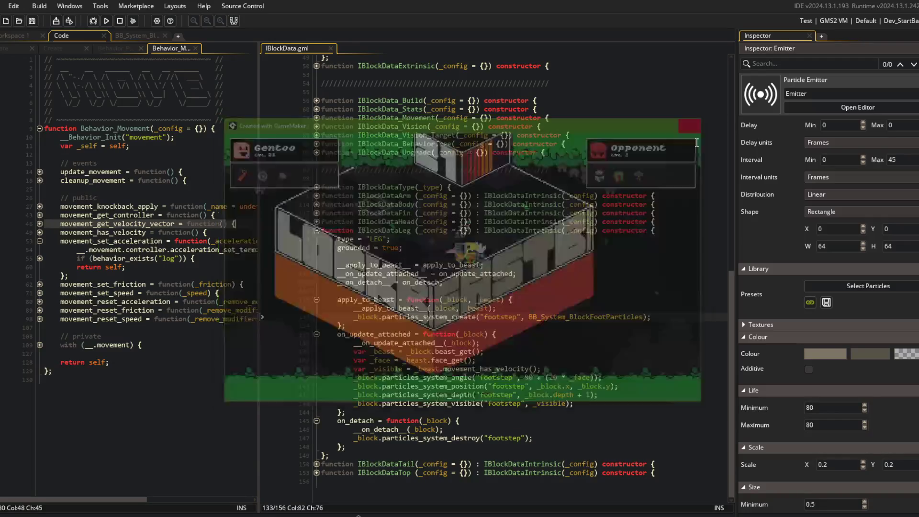
scroll(766, 280, down, 10)
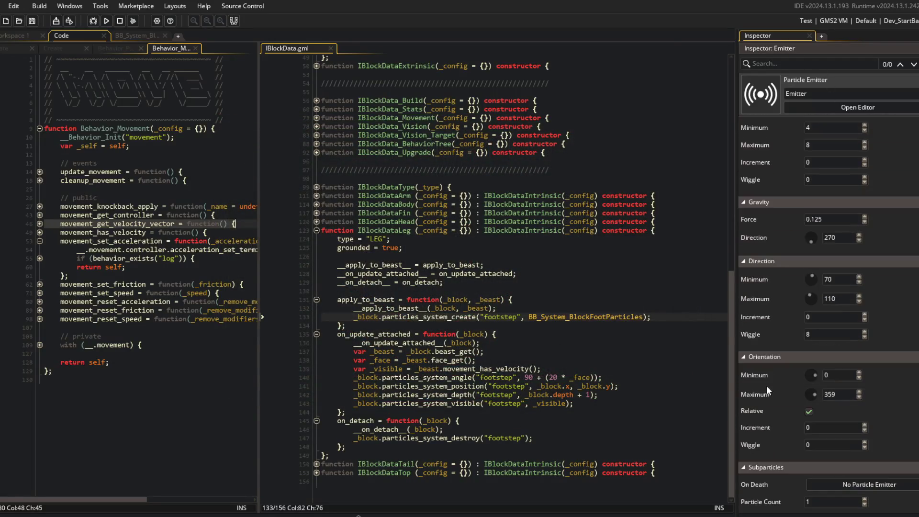
- Uncheck the emitter's Relative orientation, rerun the game, and close it after checking
click(814, 413)
click(556, 259)
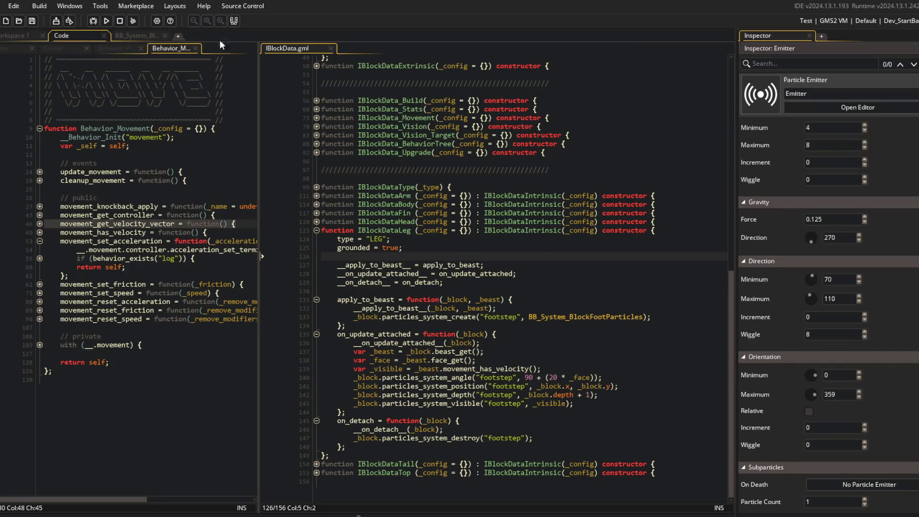
click(141, 36)
click(106, 21)
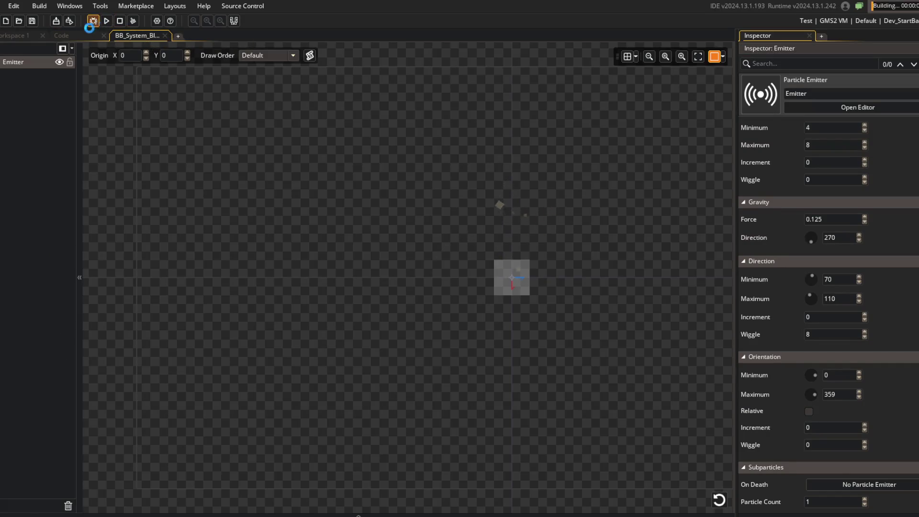
click(79, 35)
click(613, 350)
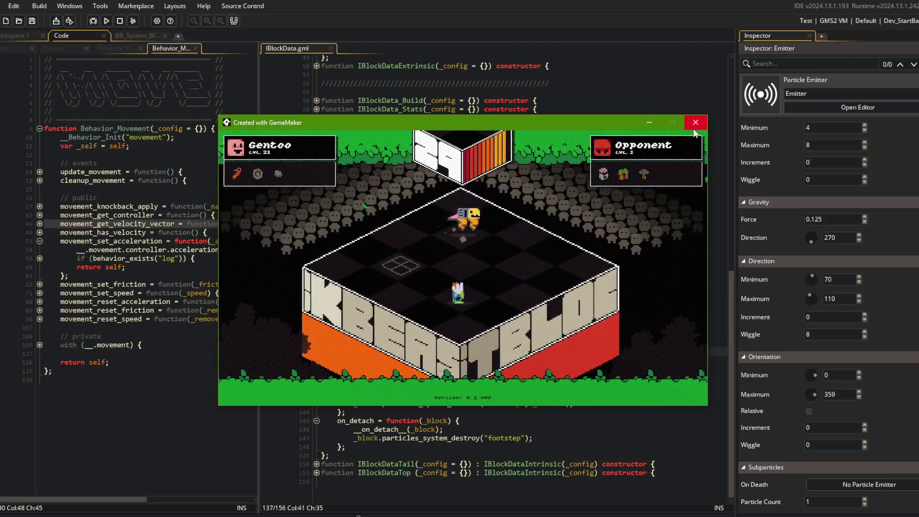
click(695, 123)
click(544, 378)
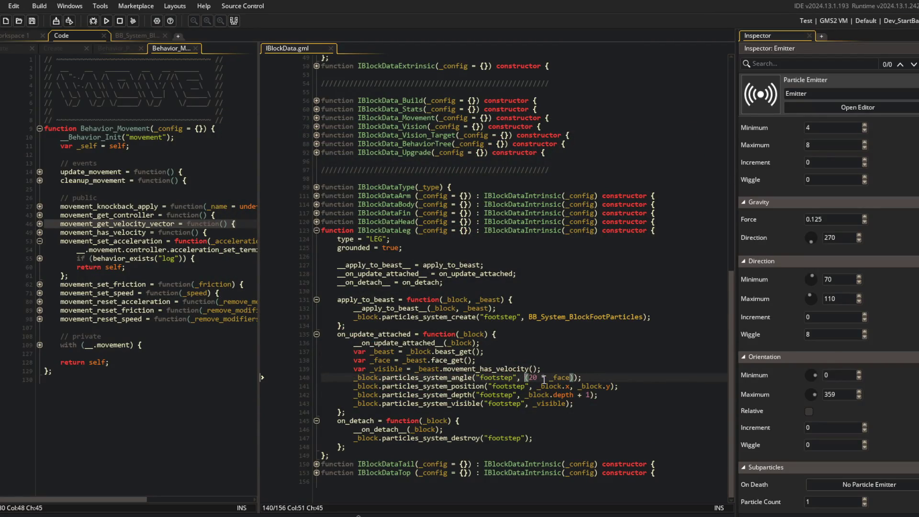
- Change the footstep angle to (20 * _face), rerun, and close the game
key(Left)
key(BackSpace)
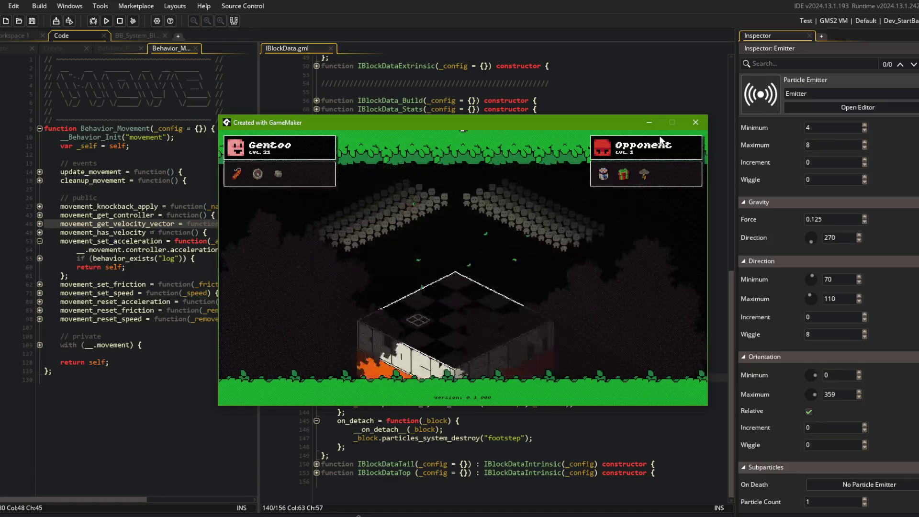
click(694, 124)
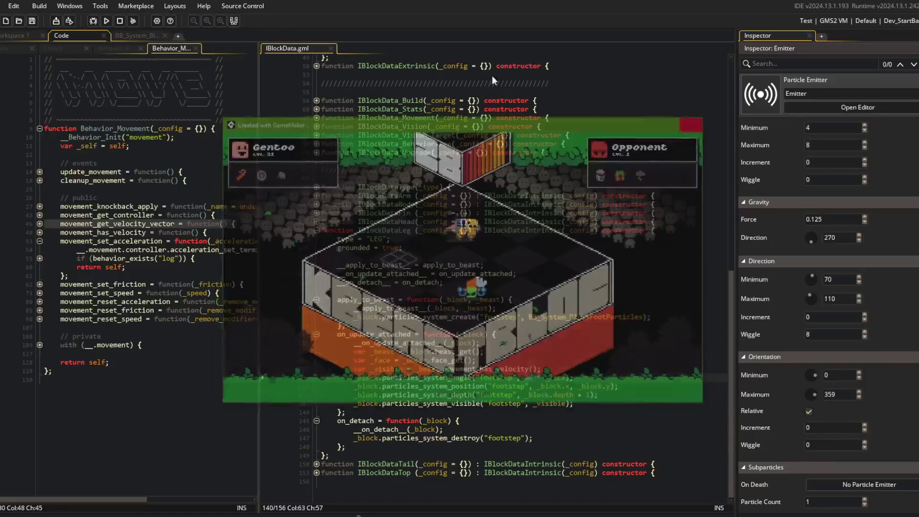
- Set the emitter's speed Minimum 2 and Maximum 4, then stop the preview run
scroll(751, 245, down, 1)
scroll(787, 285, up, 4)
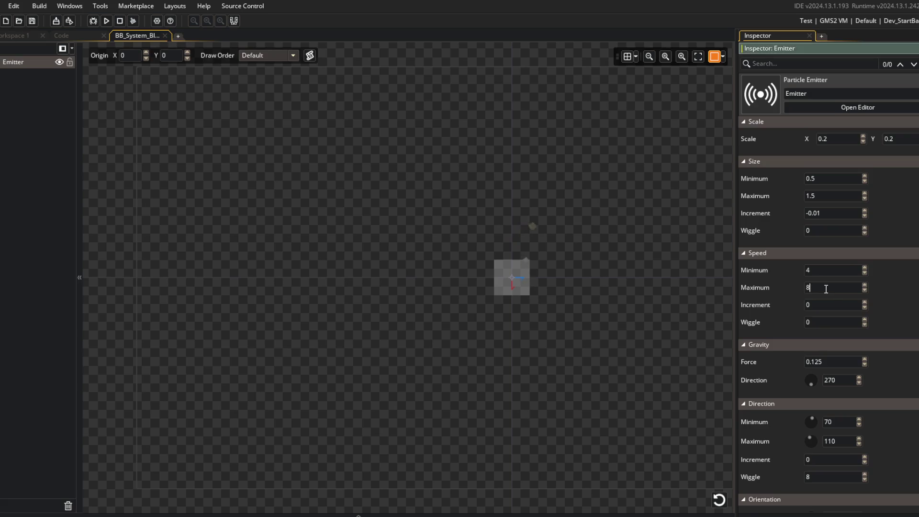
double_click(813, 270)
text(2)
key(Tab)
text(4)
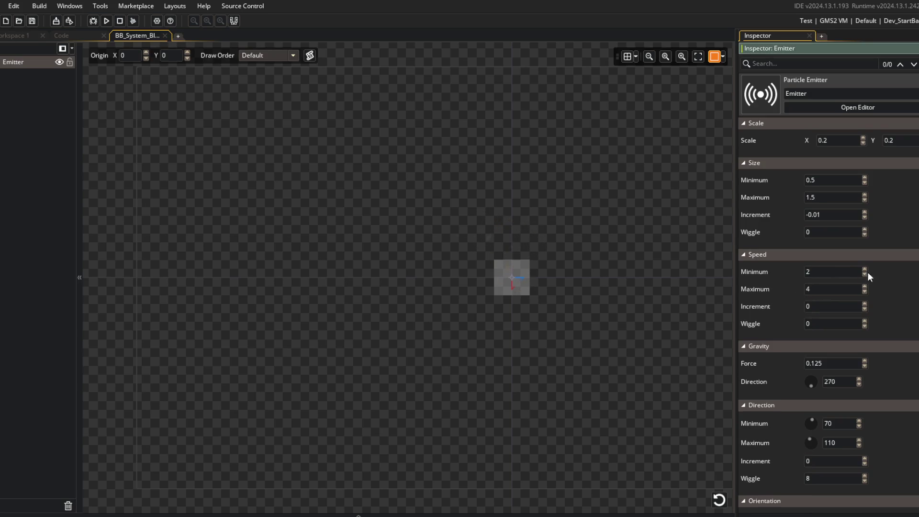
click(631, 189)
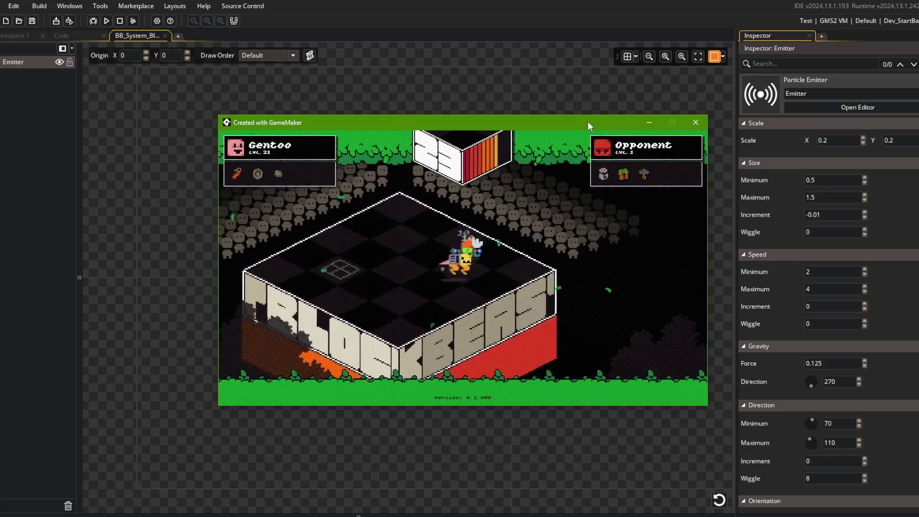
click(120, 21)
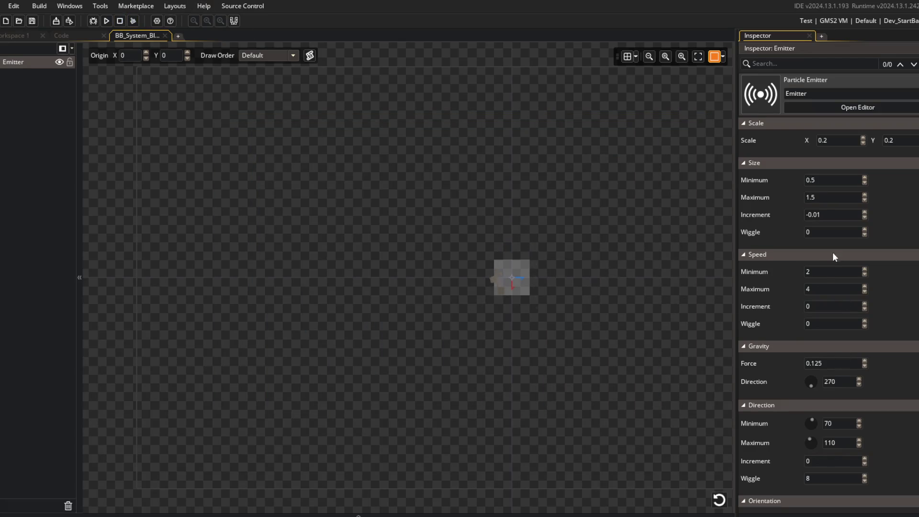
- Set speed to 1–2 and particle life to 30–60, playtest, and close the game
click(817, 273)
text(1)
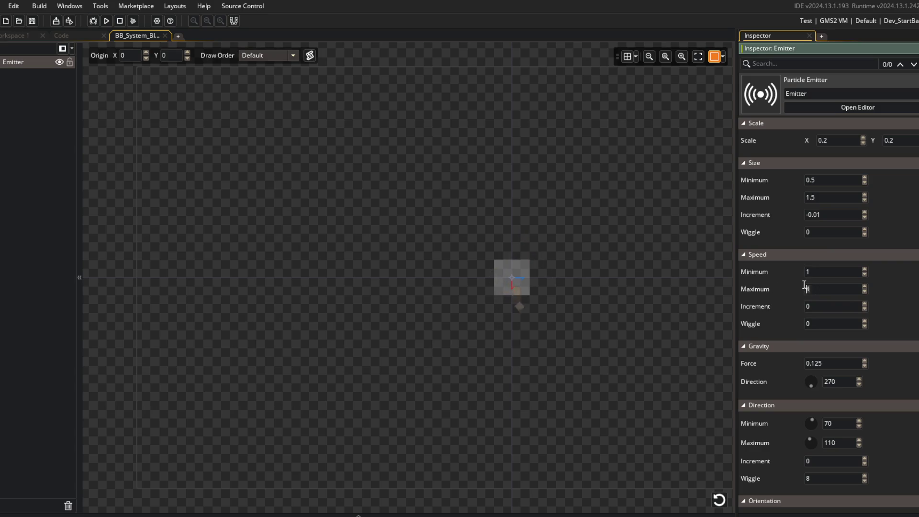
scroll(890, 239, up, 5)
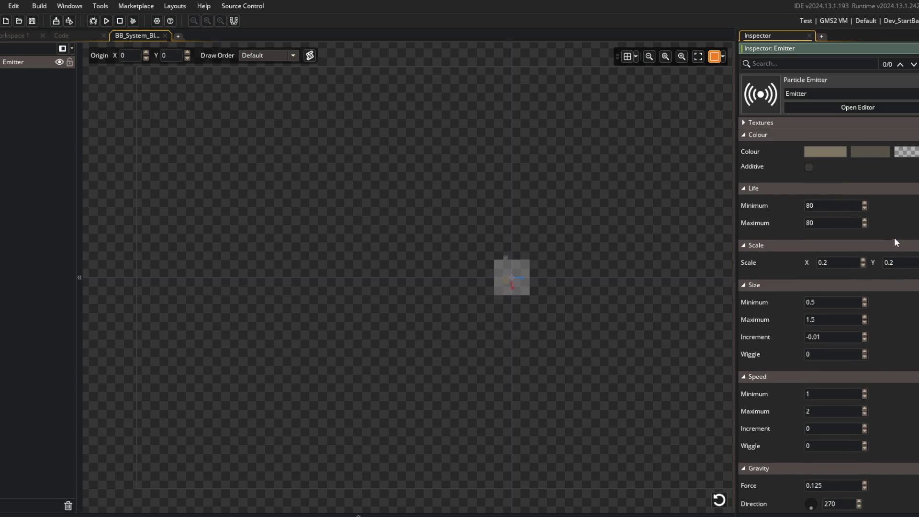
click(806, 264)
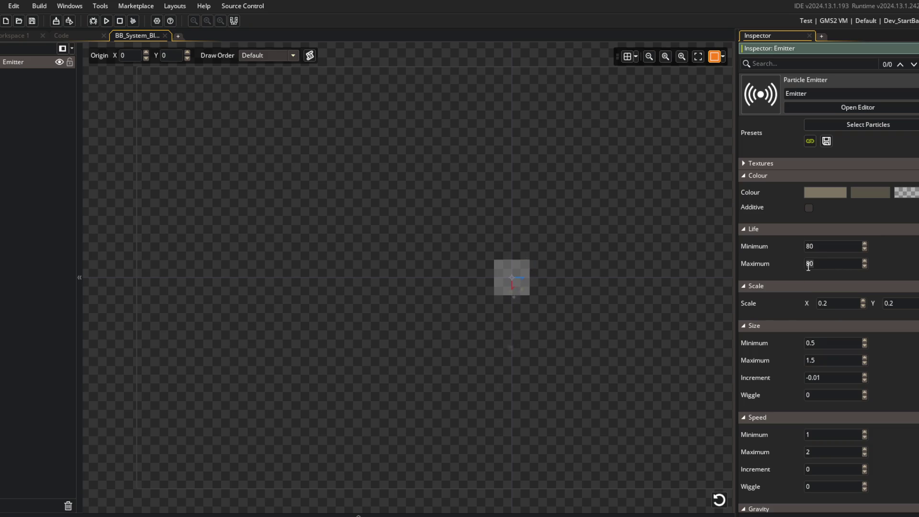
text(40)
key(Delete)
key(Delete)
text(60)
click(105, 21)
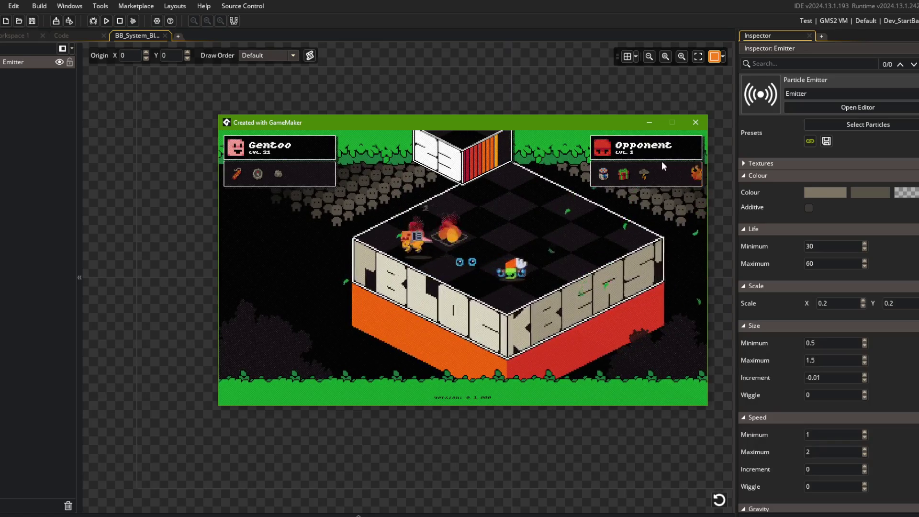
click(685, 126)
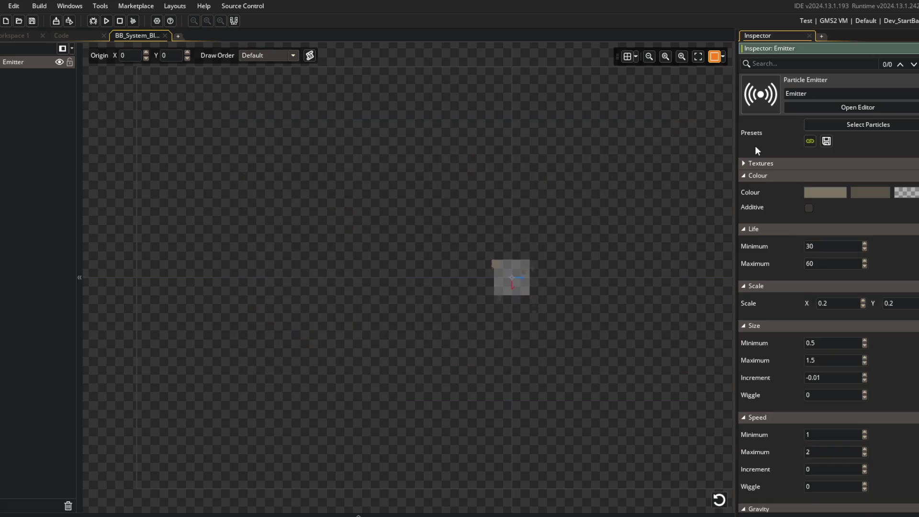
- Set the emitter's Scale X and Y to 0.15, playtest, and close the game
scroll(794, 249, down, 3)
scroll(789, 343, down, 4)
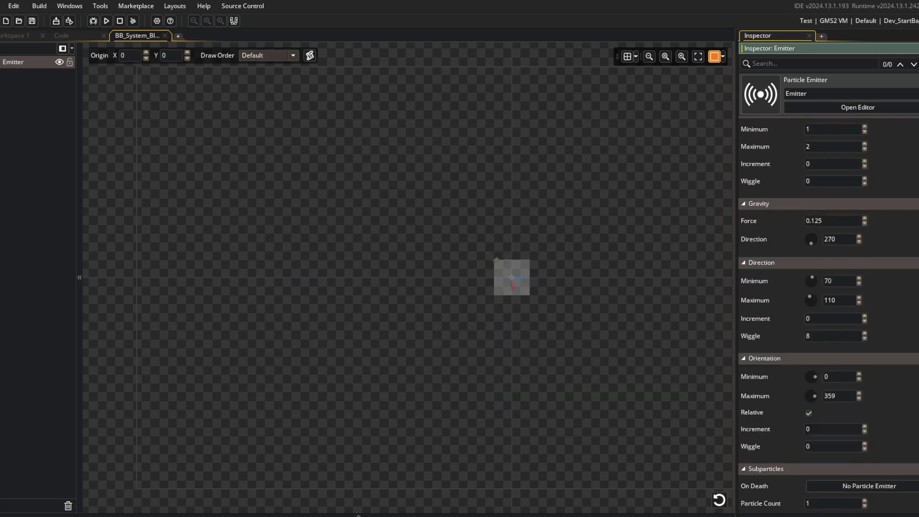
scroll(759, 335, up, 2)
scroll(759, 335, up, 5)
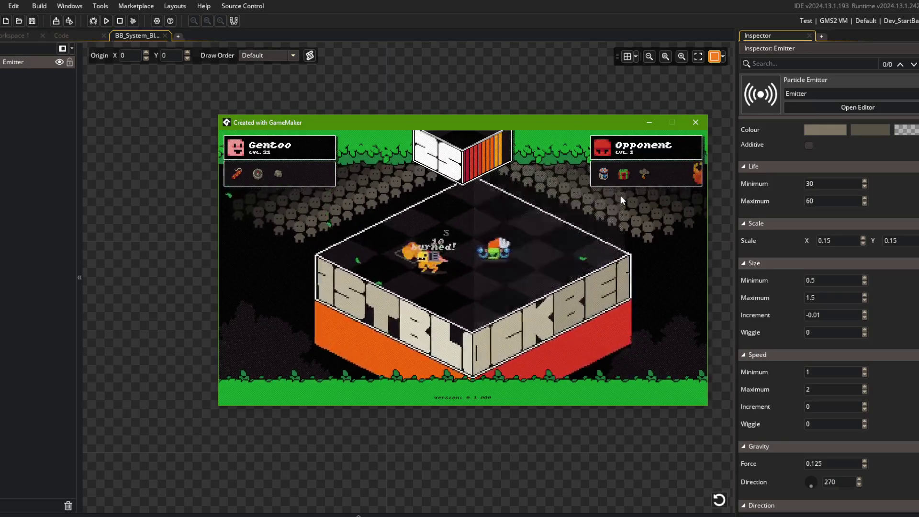
click(696, 122)
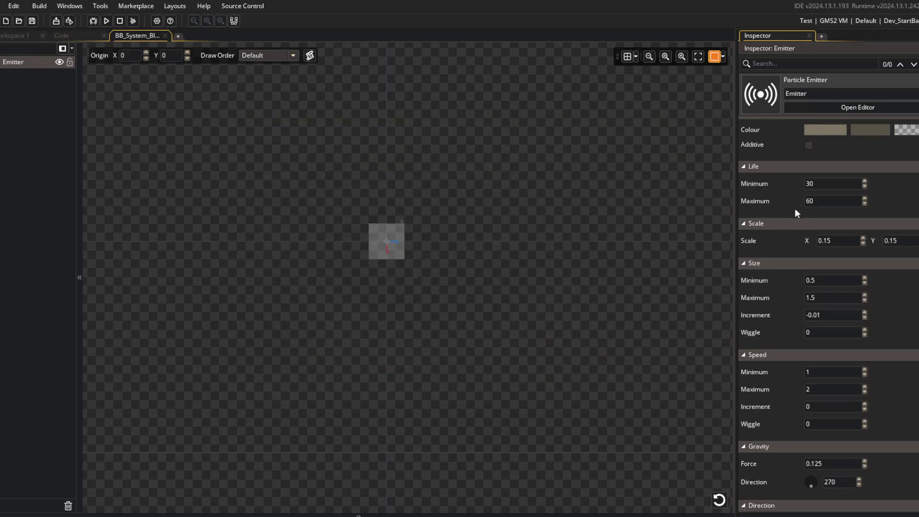
scroll(797, 223, down, 5)
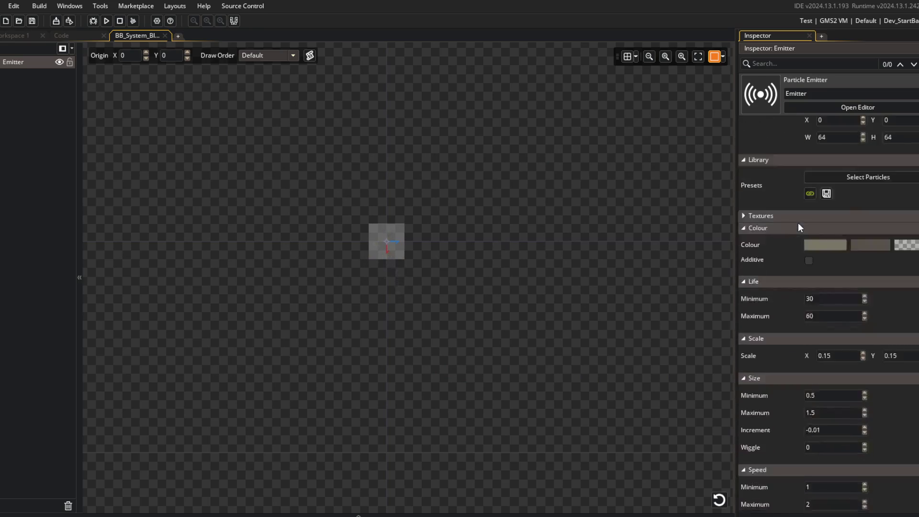
- Set Life Maximum to 30 with speed 2–4, playtest, and close the game
scroll(784, 338, down, 3)
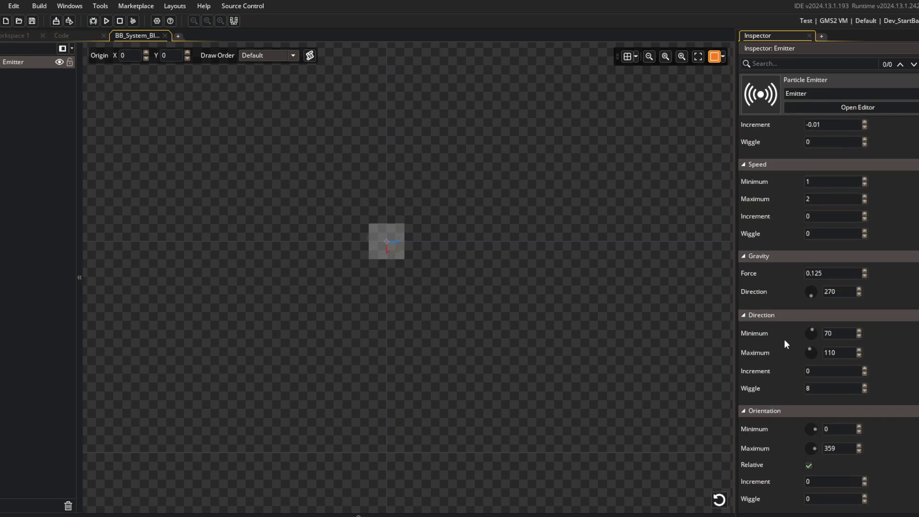
scroll(842, 352, up, 7)
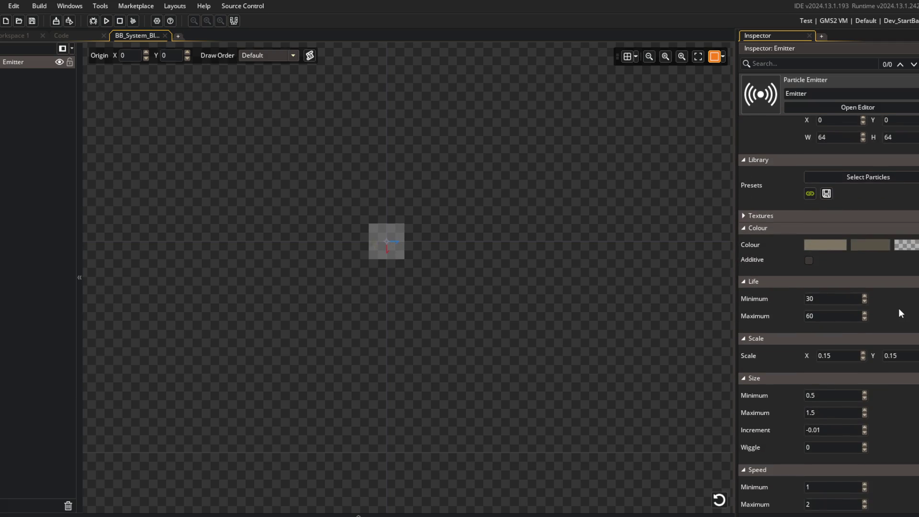
scroll(862, 320, up, 1)
click(834, 336)
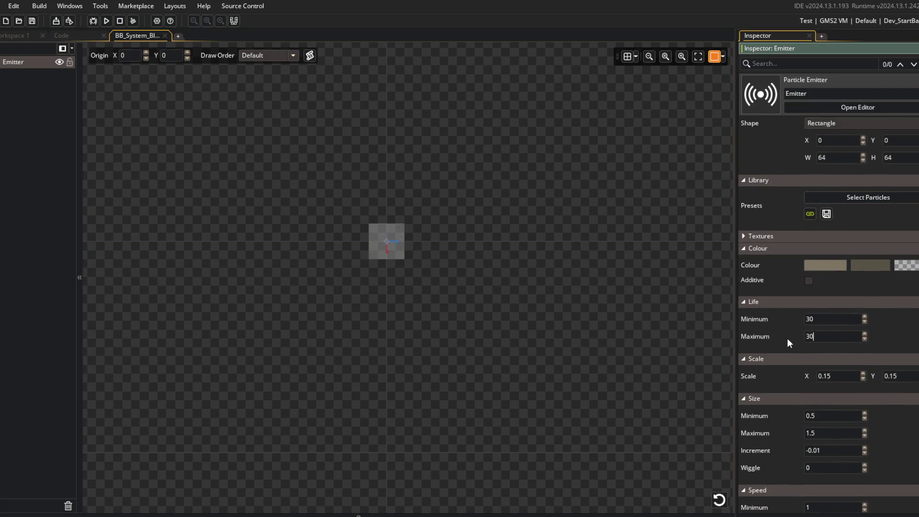
scroll(805, 399, down, 4)
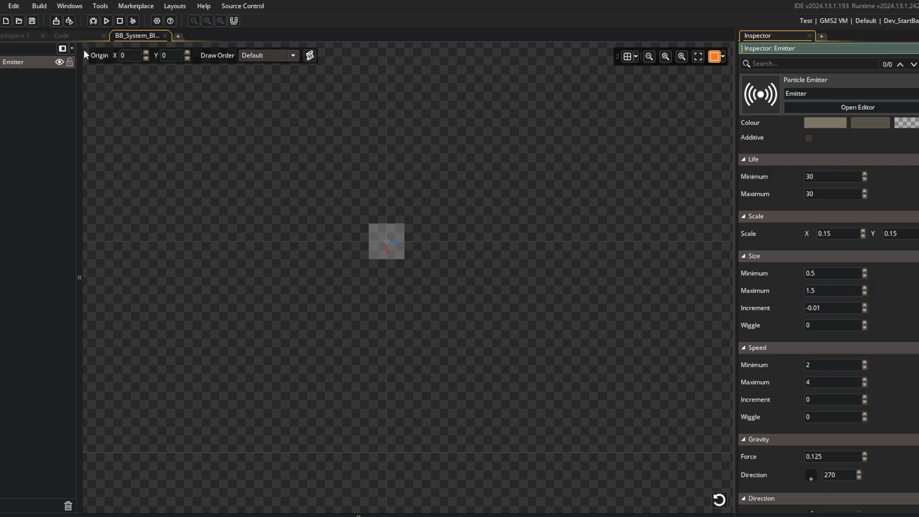
click(106, 22)
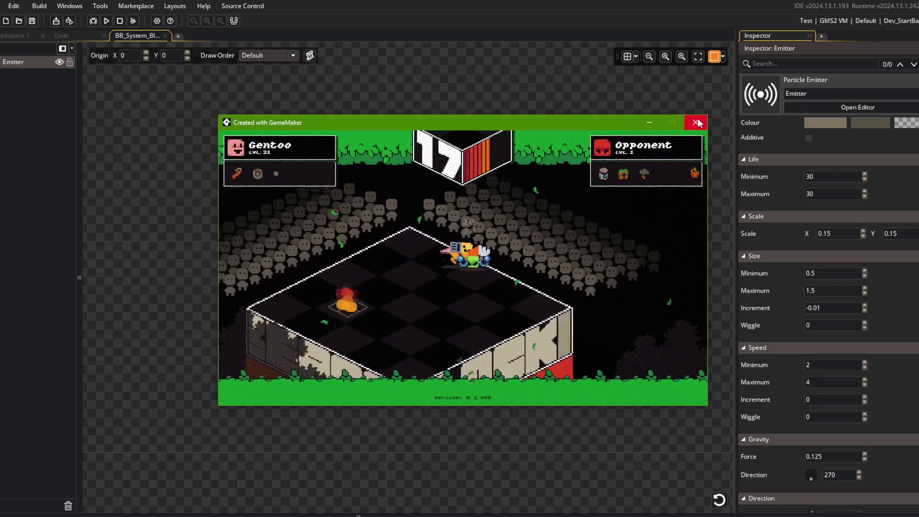
click(697, 123)
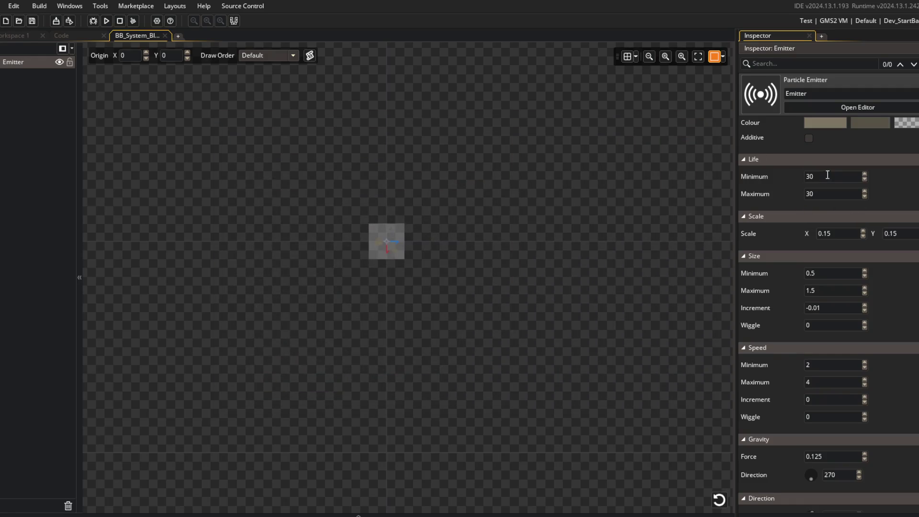
- Set the footstep particle life to a fixed 15 and playtest it
text(15)
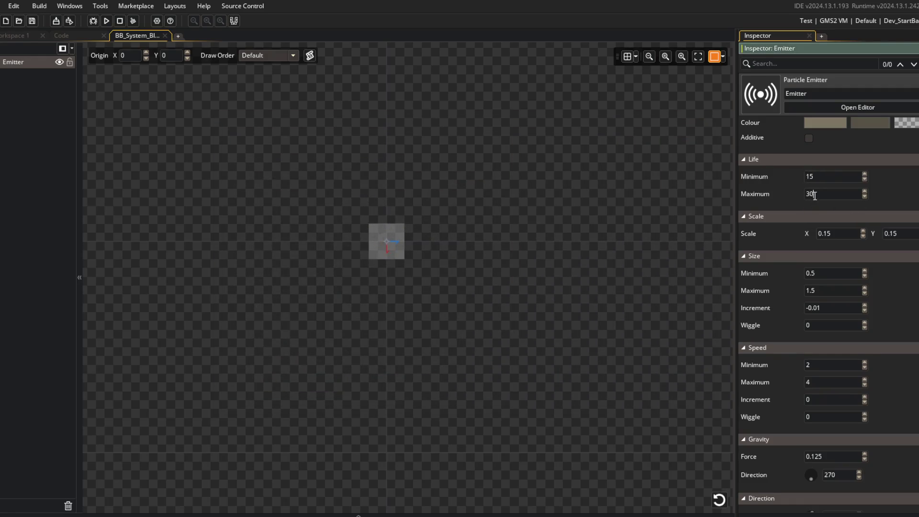
click(107, 20)
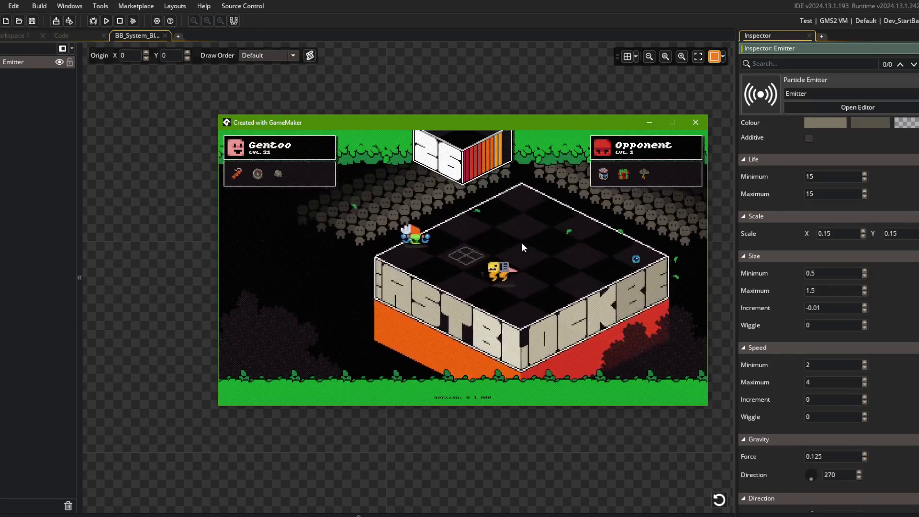
click(696, 122)
- Shrink the emitter area to 32 by 32 and playtest the footsteps again
scroll(765, 197, up, 7)
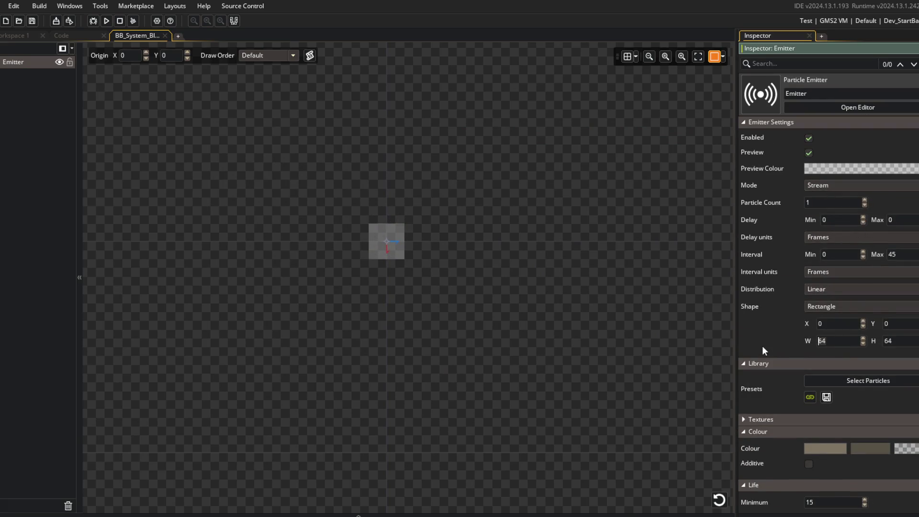
text(32)
key(Return)
text(32)
key(Return)
click(780, 361)
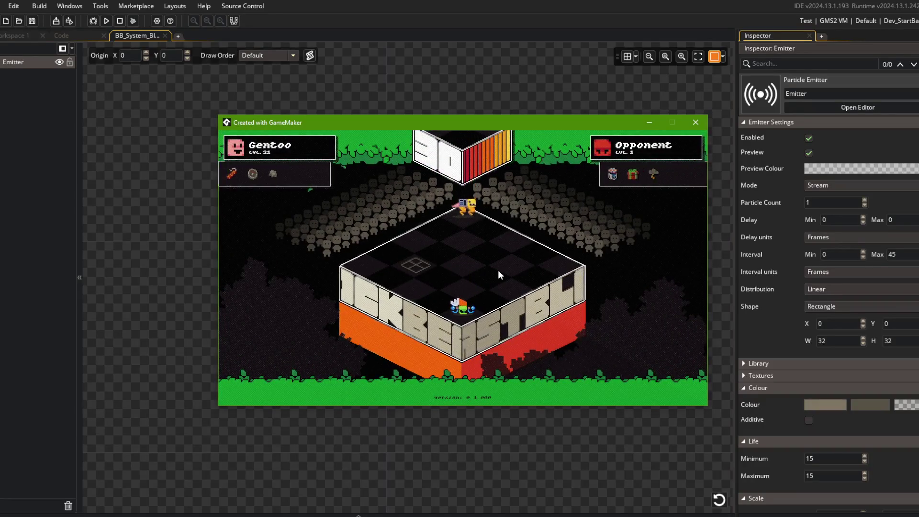
key(alt+Tab)
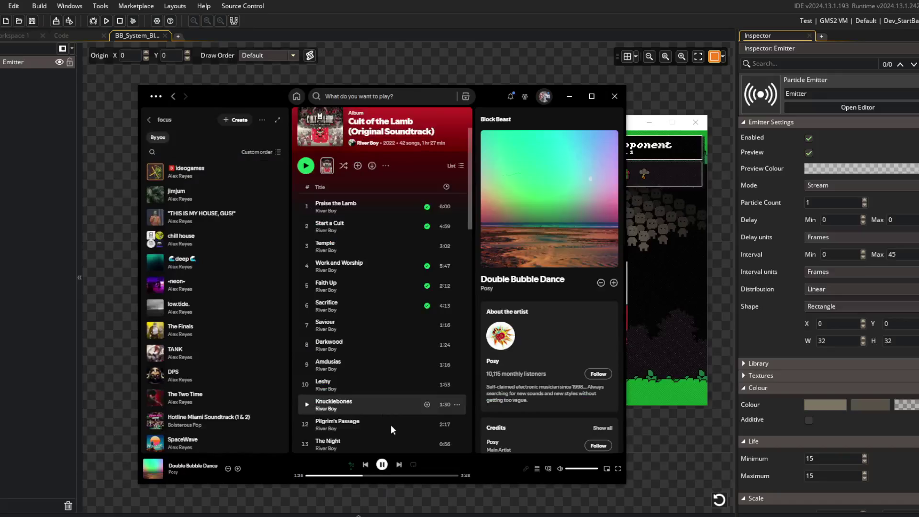
key(alt+Tab)
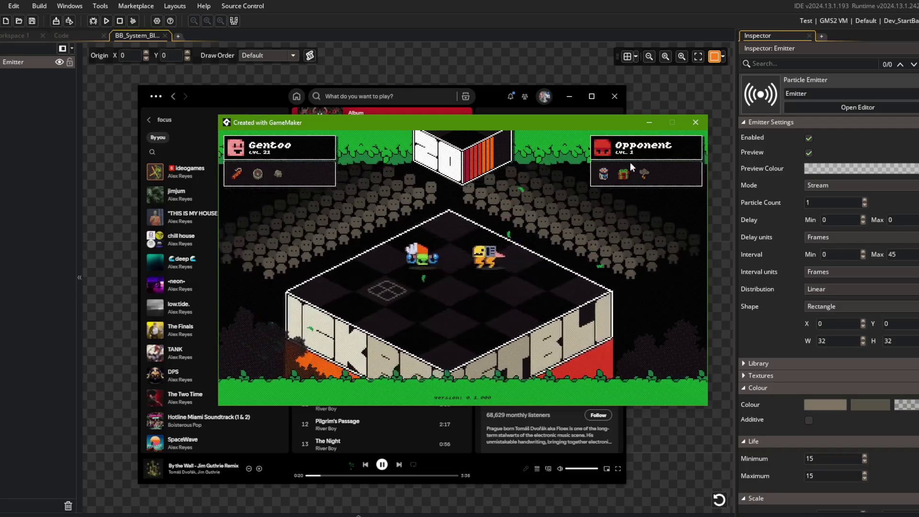
click(696, 122)
click(566, 18)
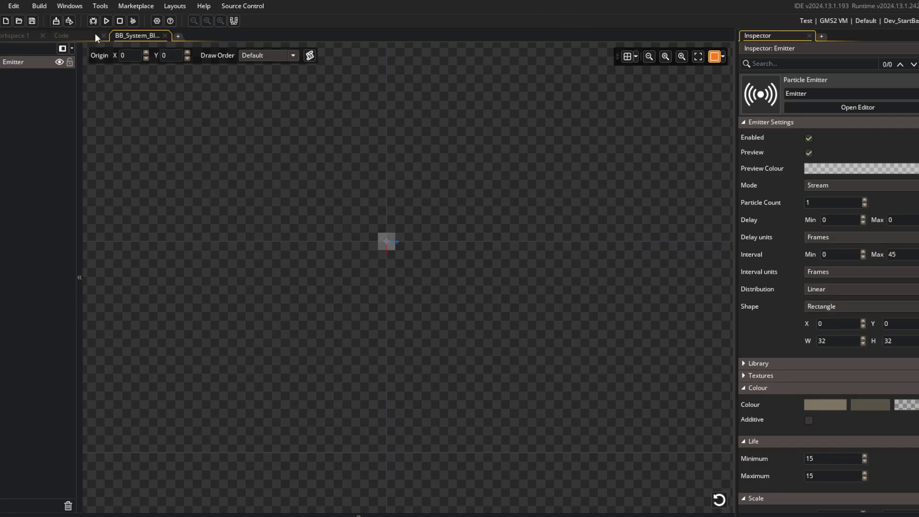
- Close the particle system workspace and open the global_particle_data script
middle_click(133, 37)
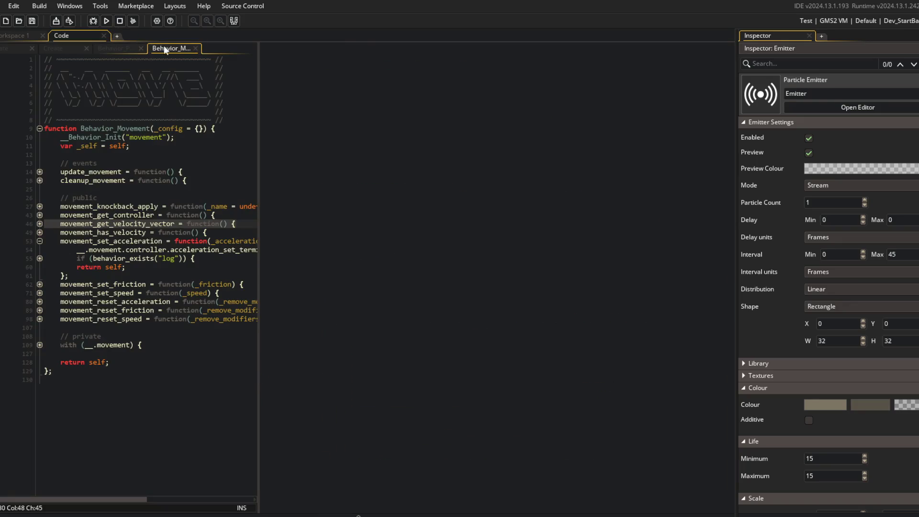
key(ctrl+t)
text(particl)
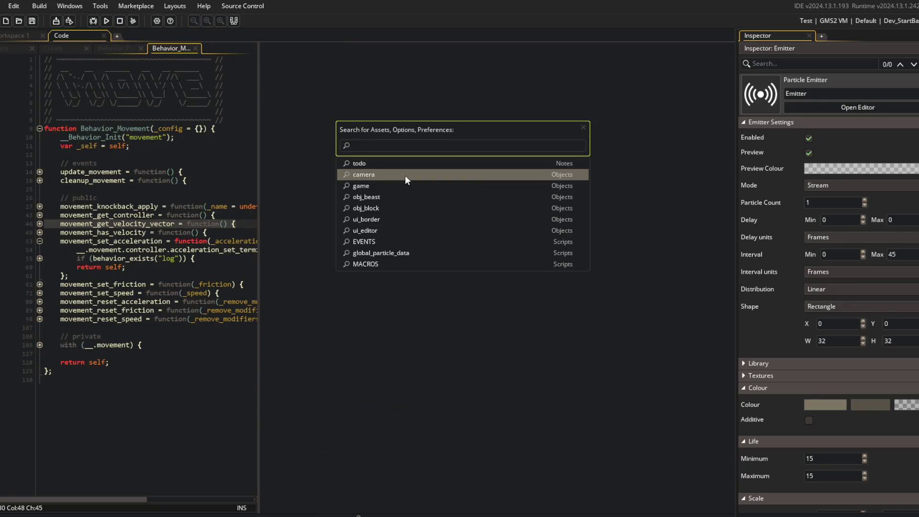
text(e_data)
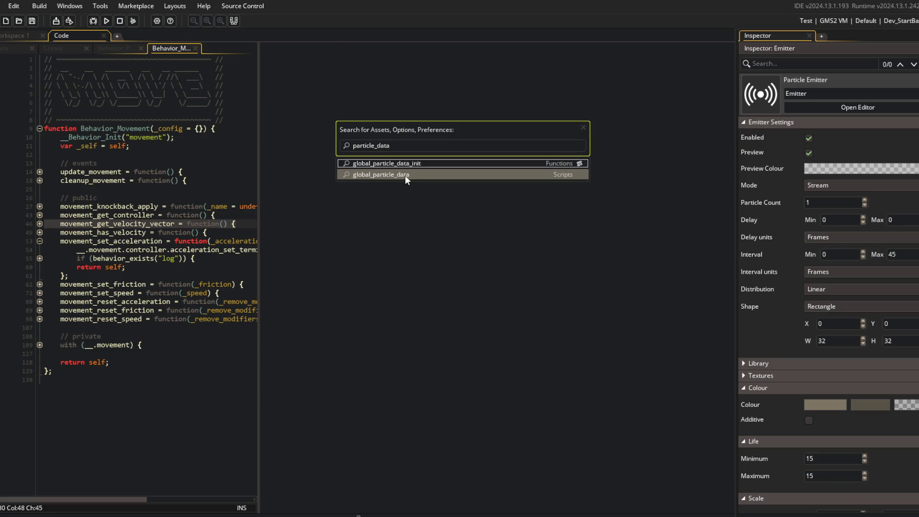
click(406, 175)
- Delete the FOOT_DUST_LEFT and FOOT_DUST_RIGHT definitions and save the script
click(395, 146)
key(ctrl+d)
key(ctrl+d)
key(ctrl+d)
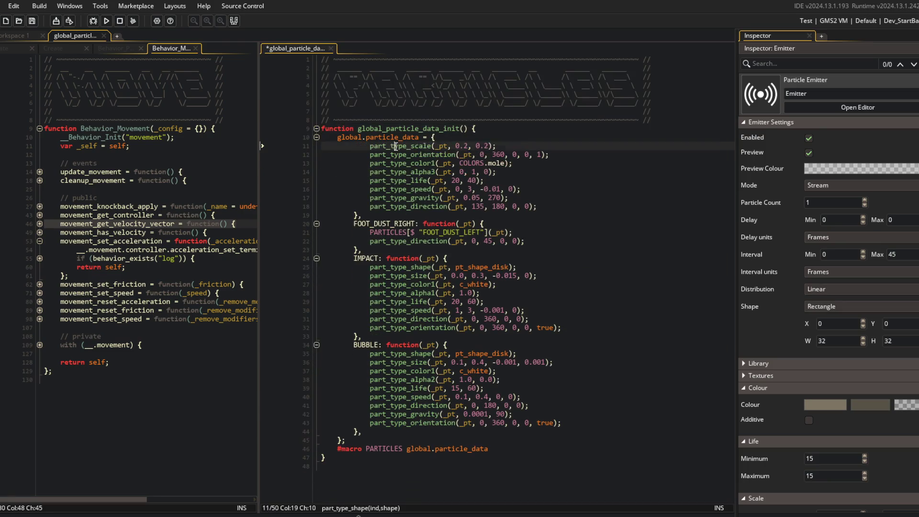
key(ctrl+d)
key(ctrl+d)
key(ctrl+d)
click(425, 163)
key(ctrl+s)
key(alt+Tab)
click(237, 231)
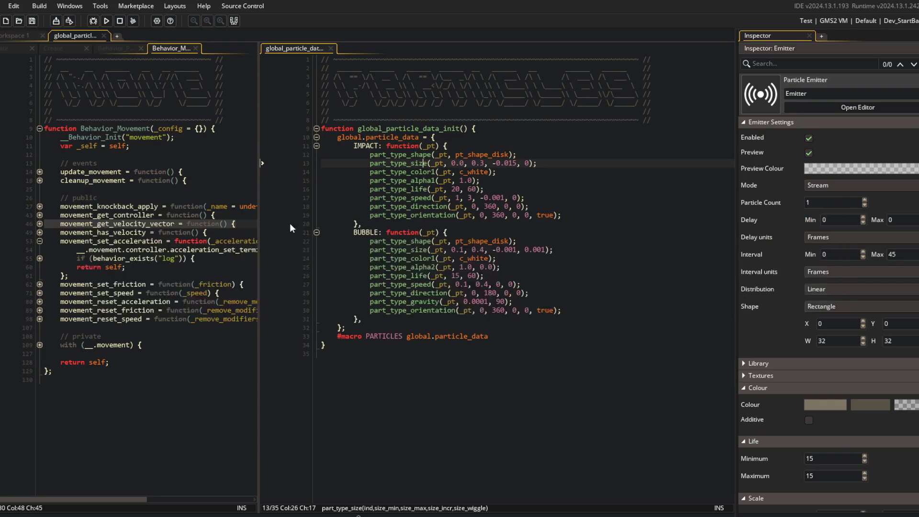
click(13, 36)
key(ctrl+t)
- Remove the 'reimplement Beast footstep particles' line from the todo notes
text(todo)
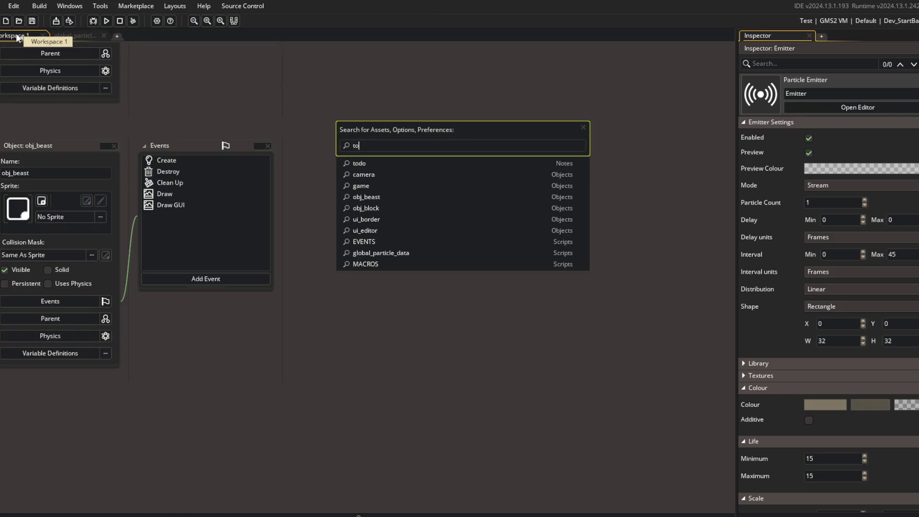
key(Return)
click(173, 254)
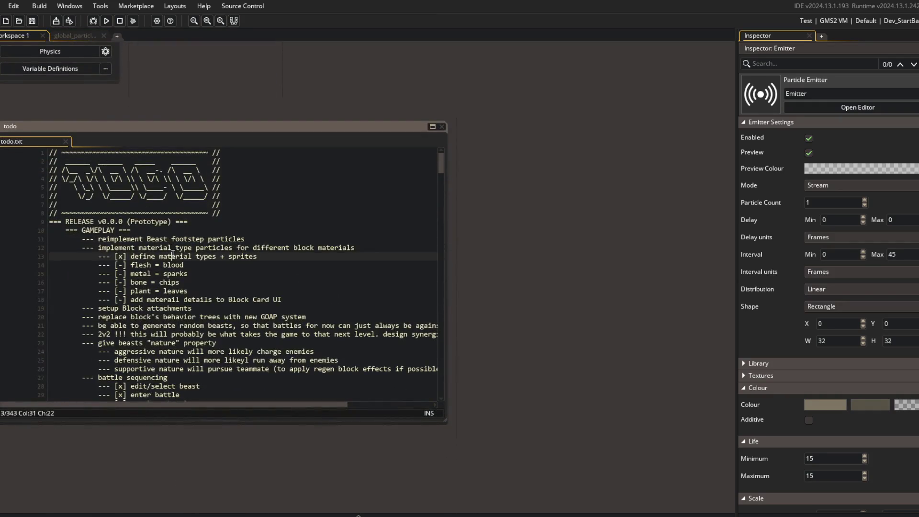
click(180, 235)
key(ctrl+d)
click(230, 224)
- Stage all changes and commit them as 'reimplement beast footstep particles'
key(alt+Tab)
key(alt+Tab)
key(alt+Tab)
text(git add .)
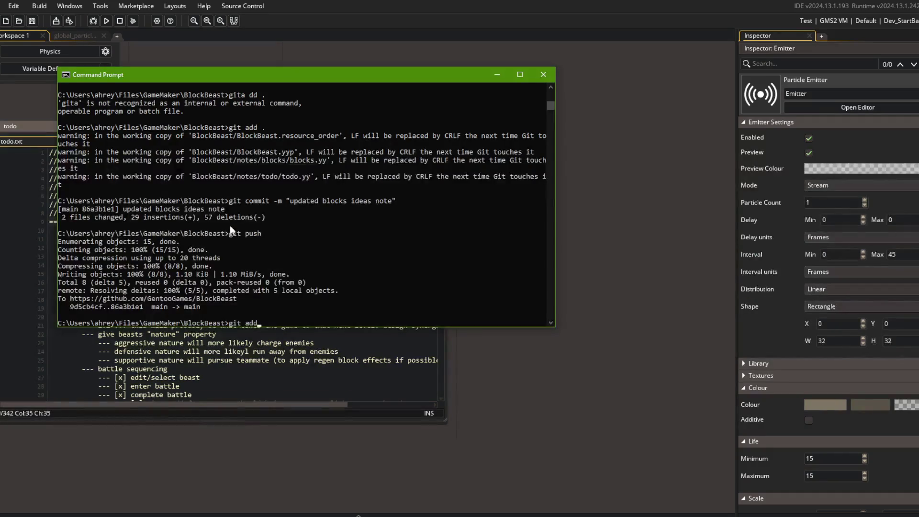
key(Return)
text(git commit -m ")
key(Escape)
text(git commit -m )
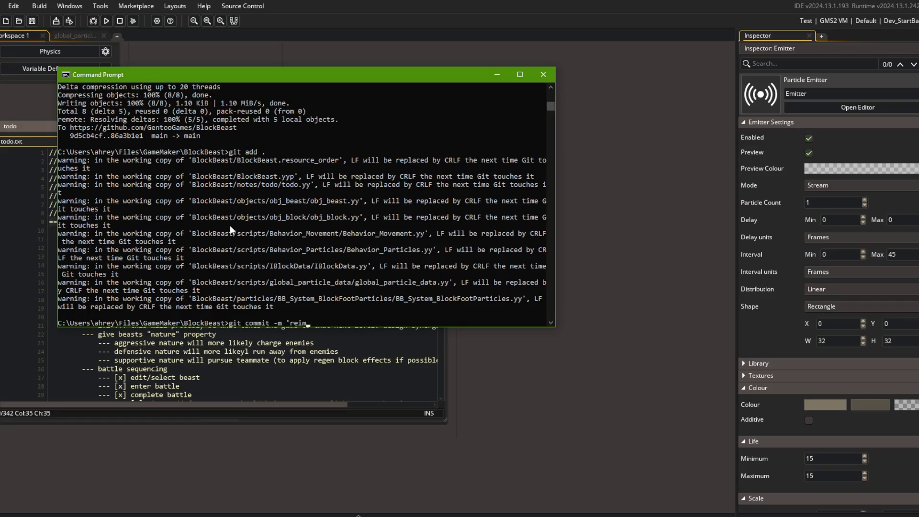
text(")
key(Return)
text(git )
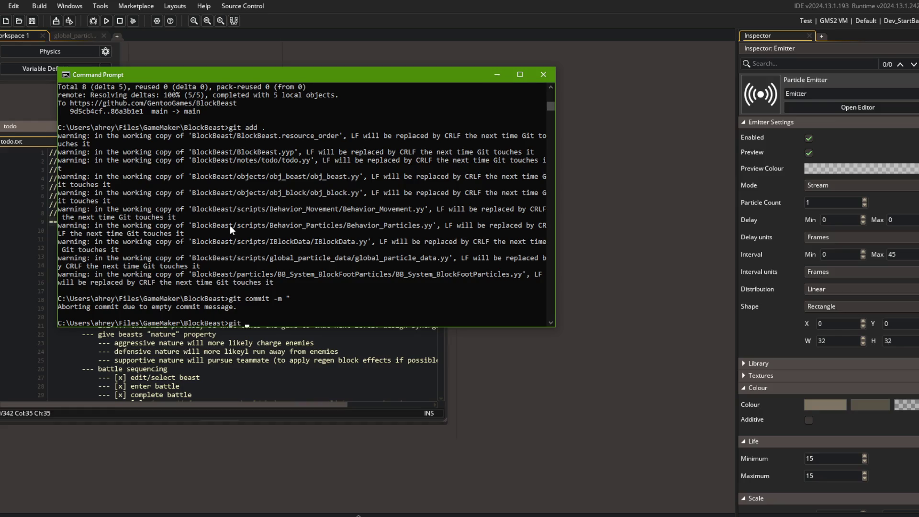
text(commit -m "reimplement beast footstep)
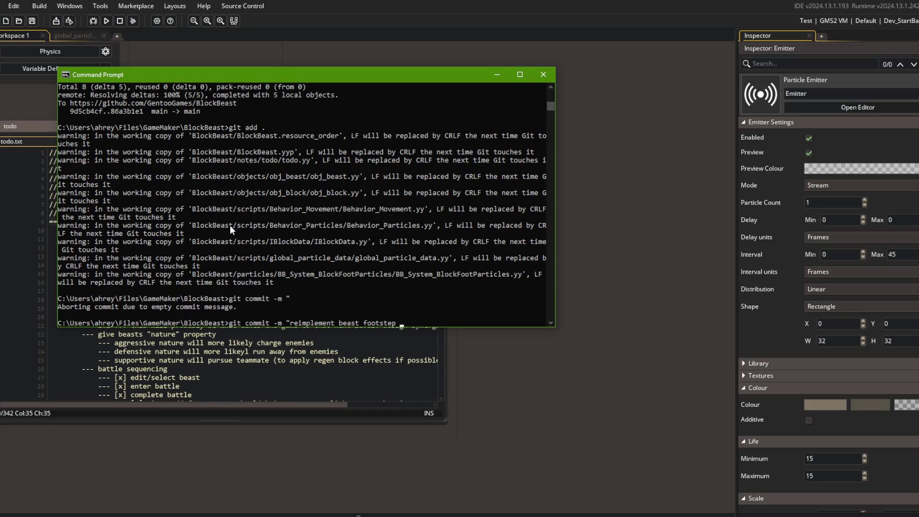
text(")
key(Return)
- Push the commit to the main branch on GitHub
text(git push)
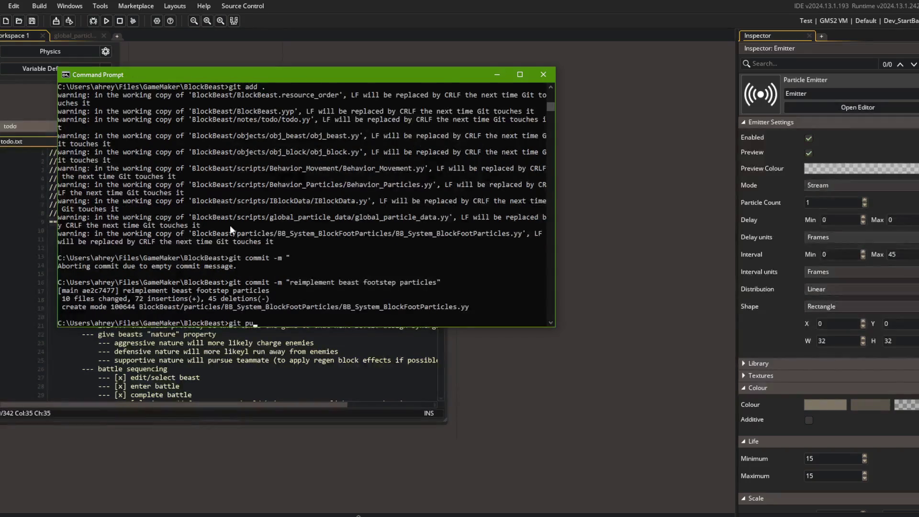
key(Return)
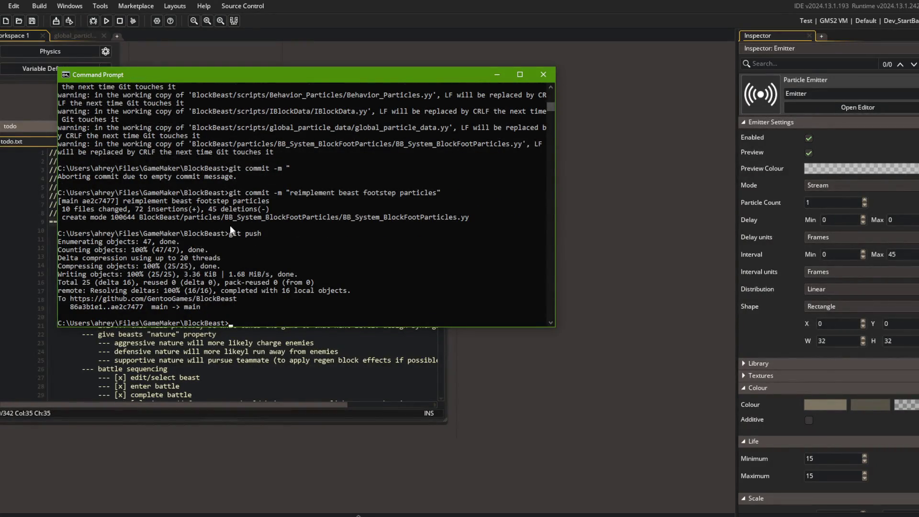
click(86, 37)
click(107, 21)
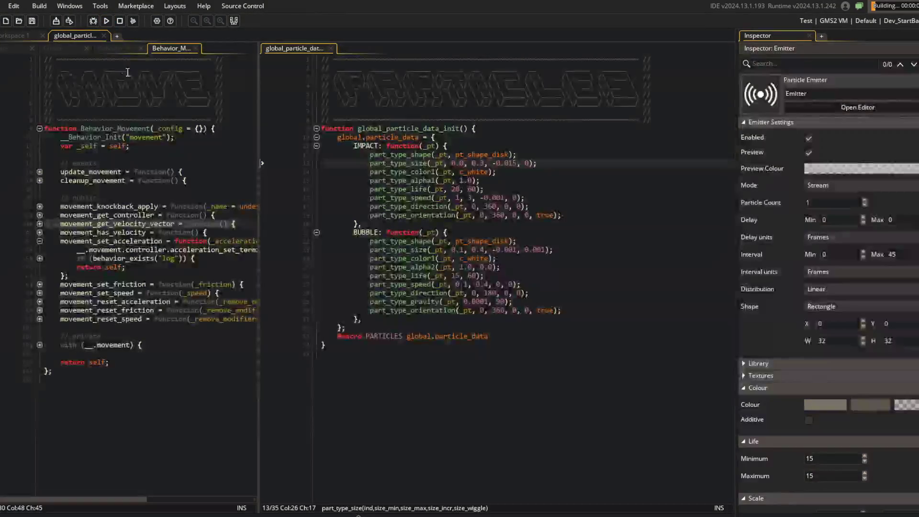
- Close the global_particle_data workspace and, in-game, open My Beast 1 from the Beasts screen
middle_click(85, 35)
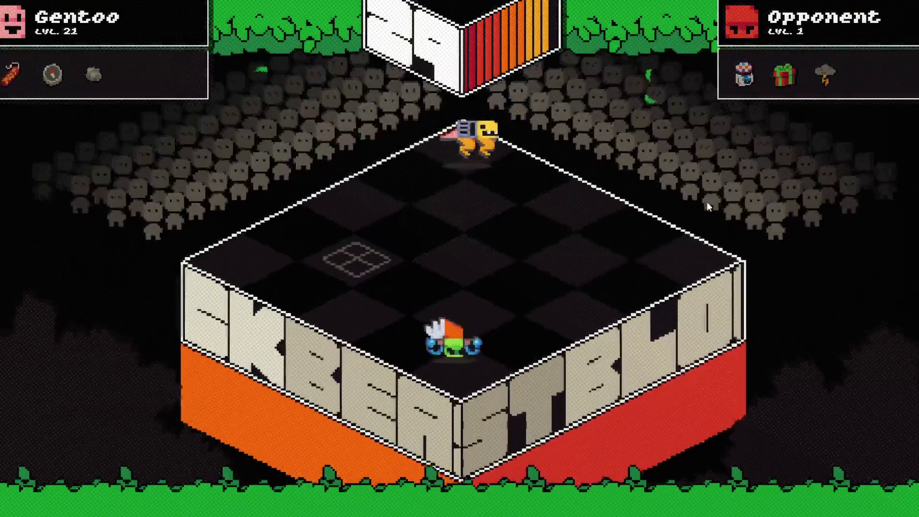
key(Escape)
click(559, 243)
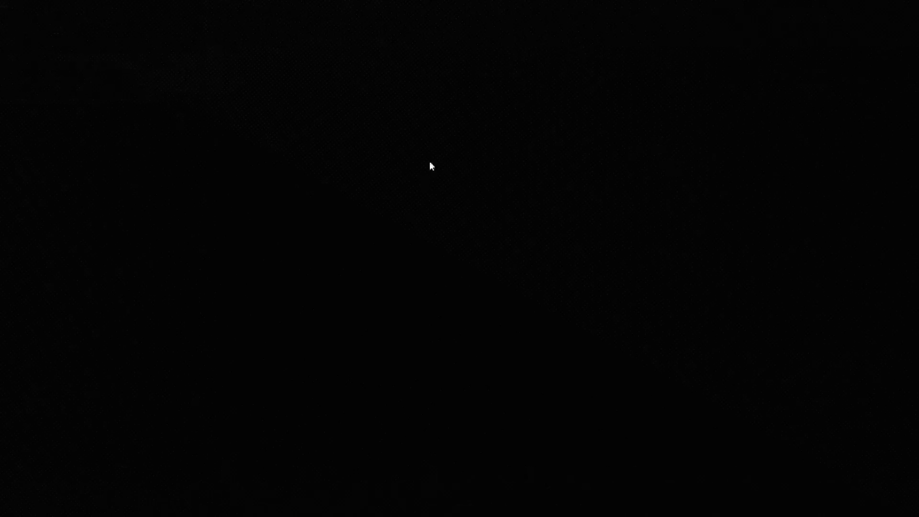
key(Right)
key(Right)
key(Left)
click(477, 288)
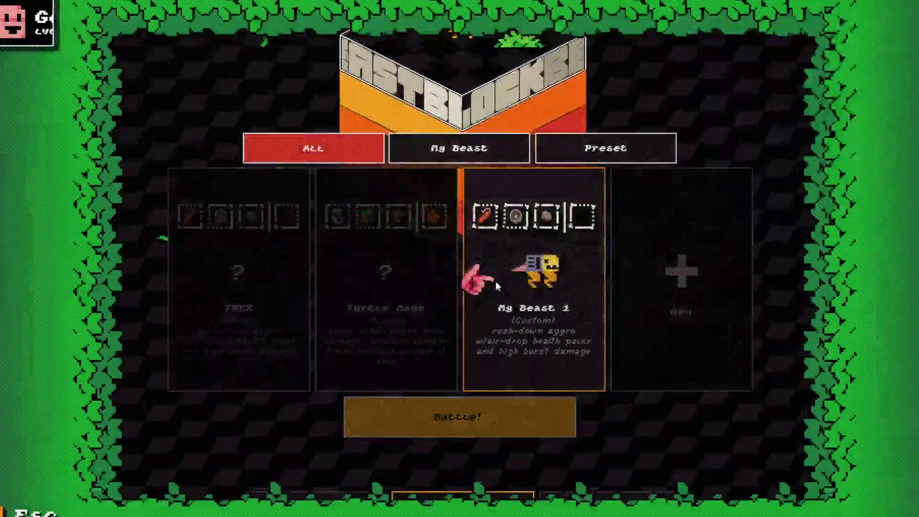
key(Return)
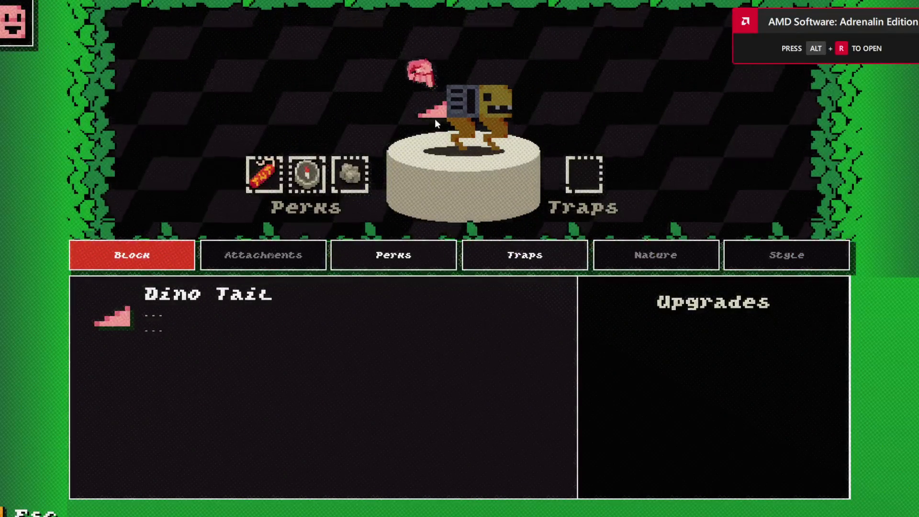
- Review the Robot Core and other block details, then the Perks and Traps lists
click(463, 100)
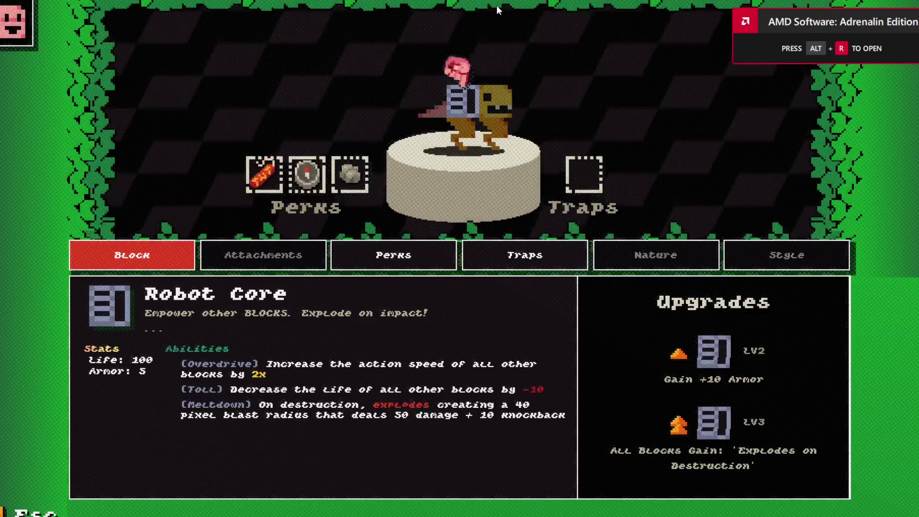
key(Right)
key(Right)
key(Right)
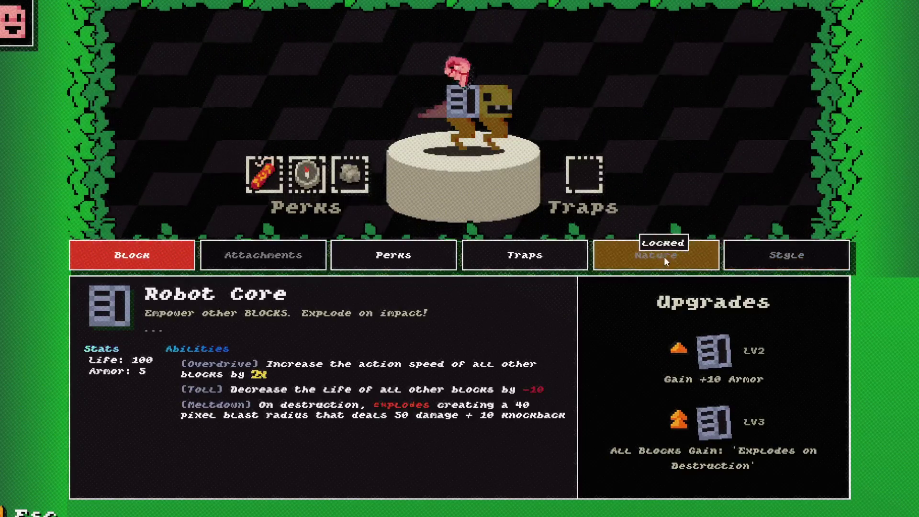
click(394, 256)
click(525, 256)
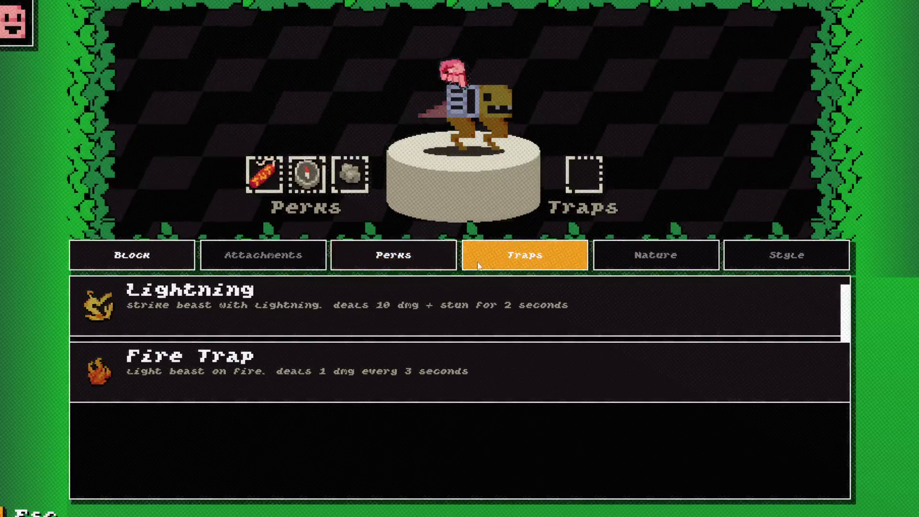
click(393, 255)
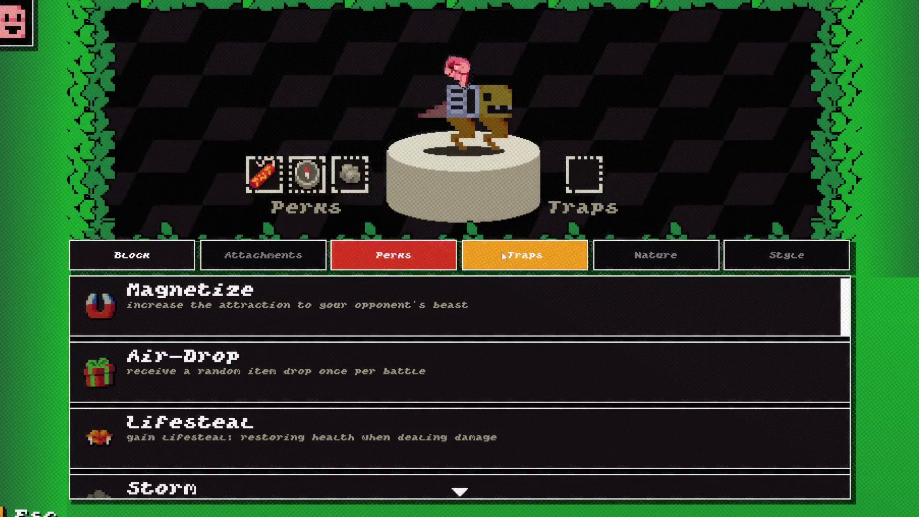
click(507, 257)
click(424, 263)
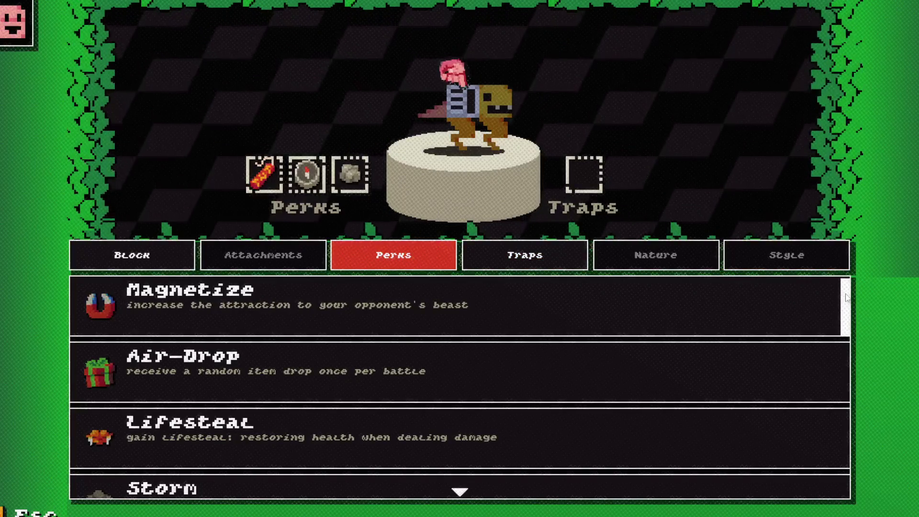
scroll(838, 380, down, 5)
scroll(838, 380, up, 2)
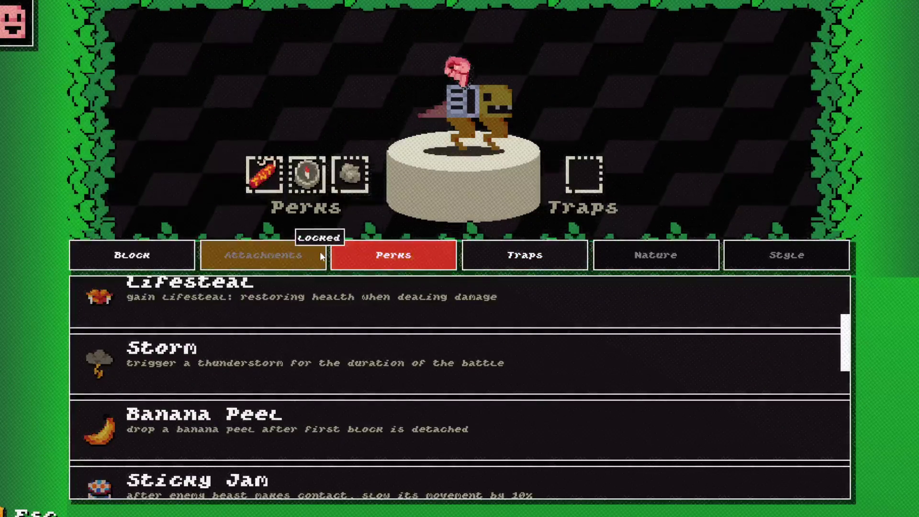
click(175, 251)
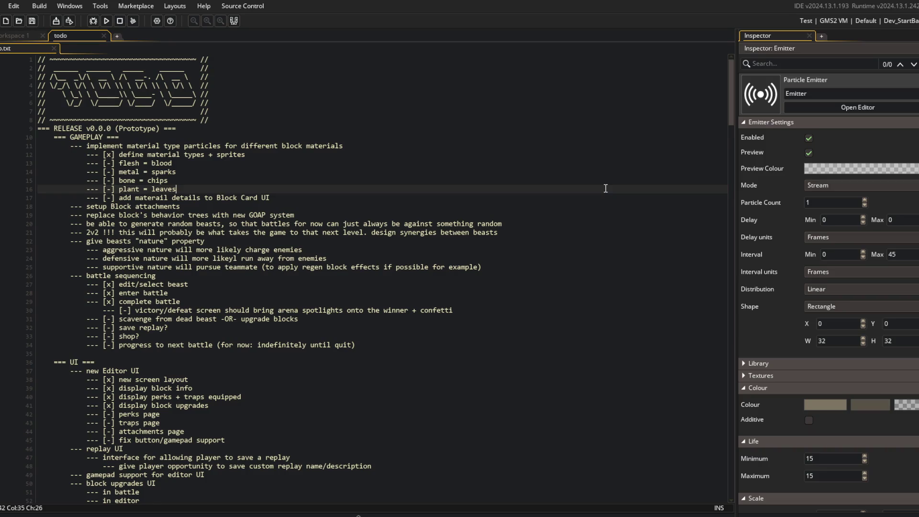
- Open the global_particle_data script in its own maximized tab
click(396, 164)
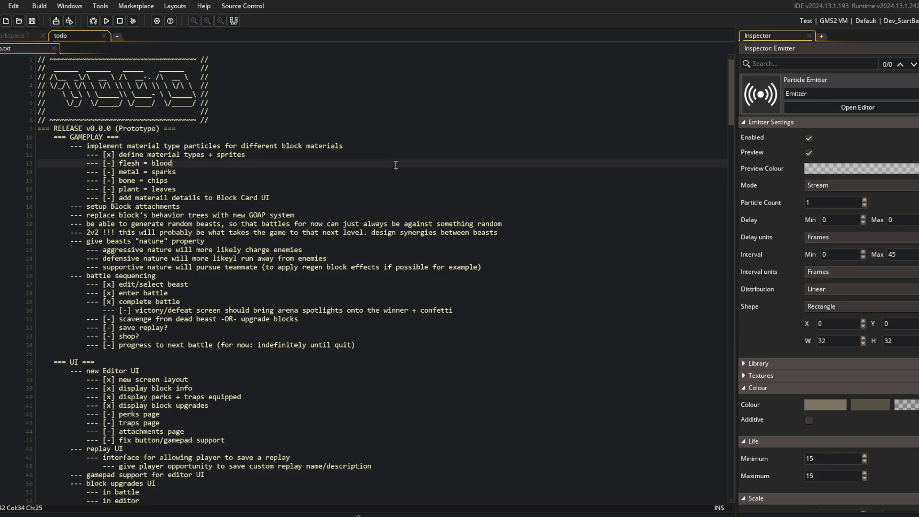
click(271, 185)
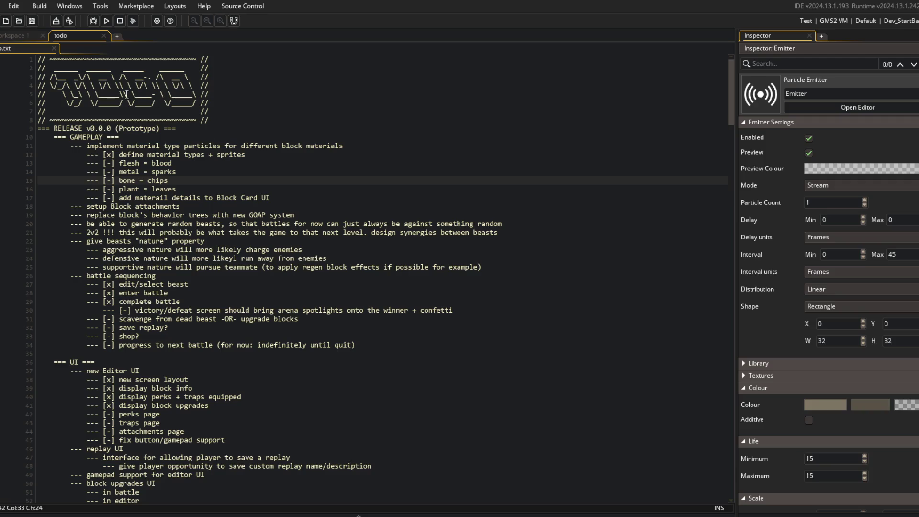
click(24, 36)
key(ctrl+t)
text(par)
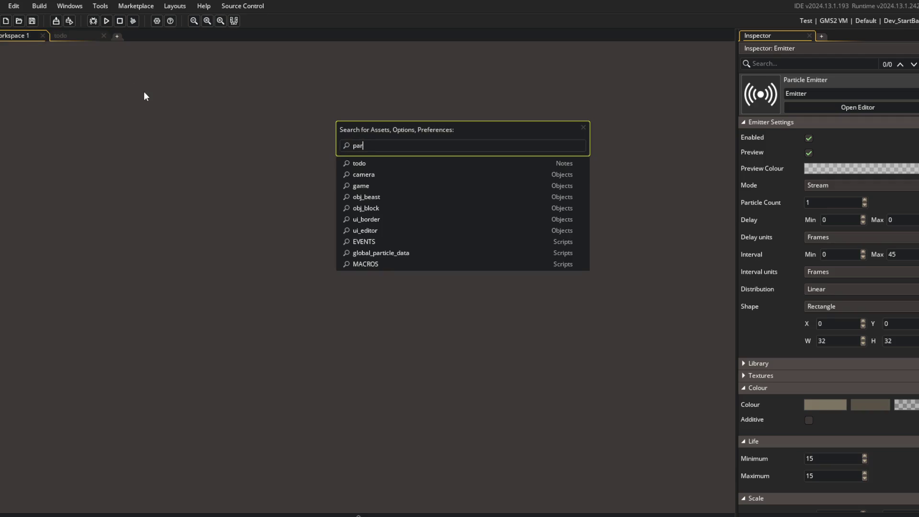
text(ticle_data)
key(Return)
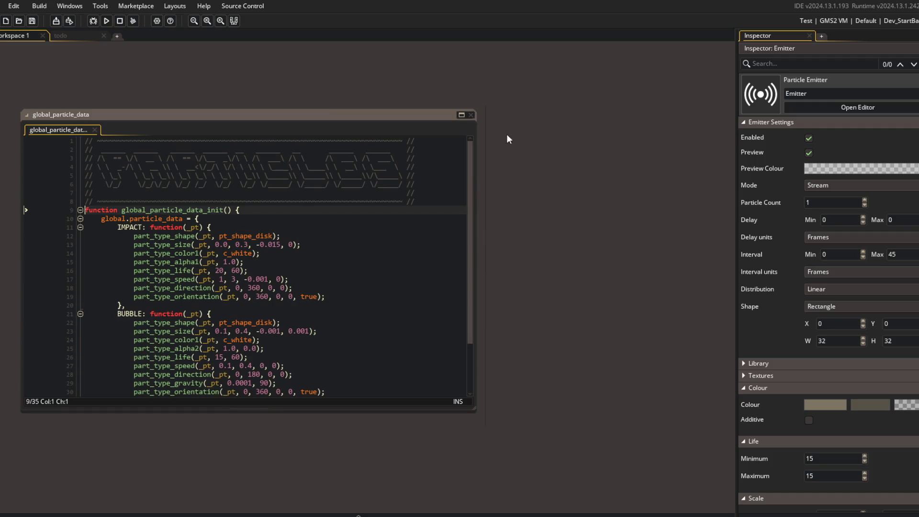
click(463, 116)
- Find all project uses of IMPACT (3 matches), then return to the todo notes
double_click(89, 146)
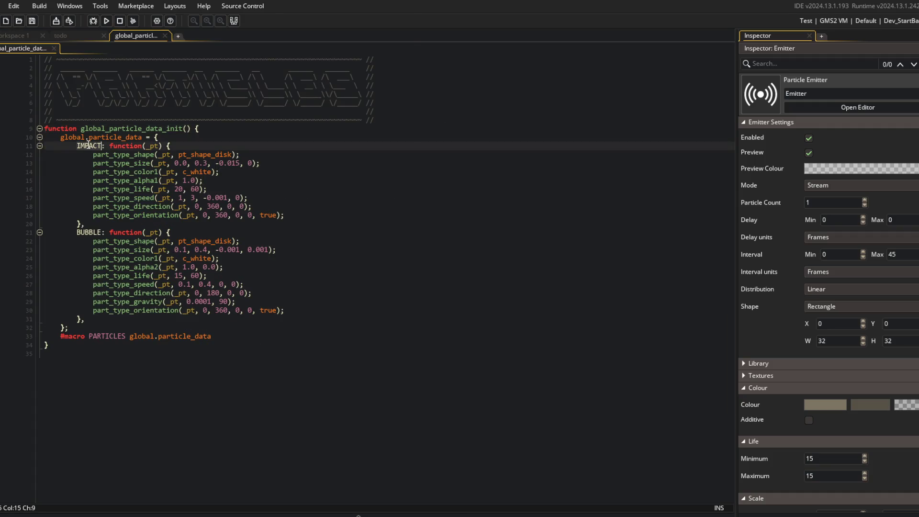
key(ctrl+f)
click(263, 125)
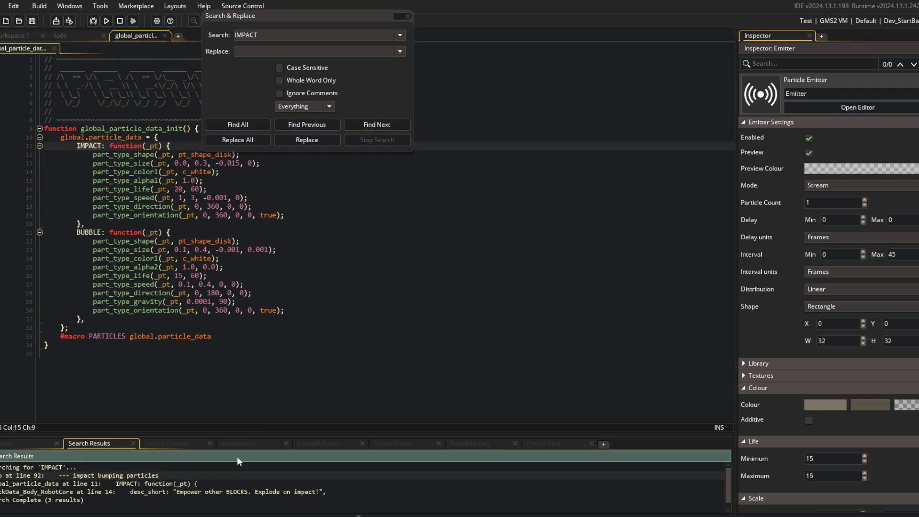
double_click(181, 486)
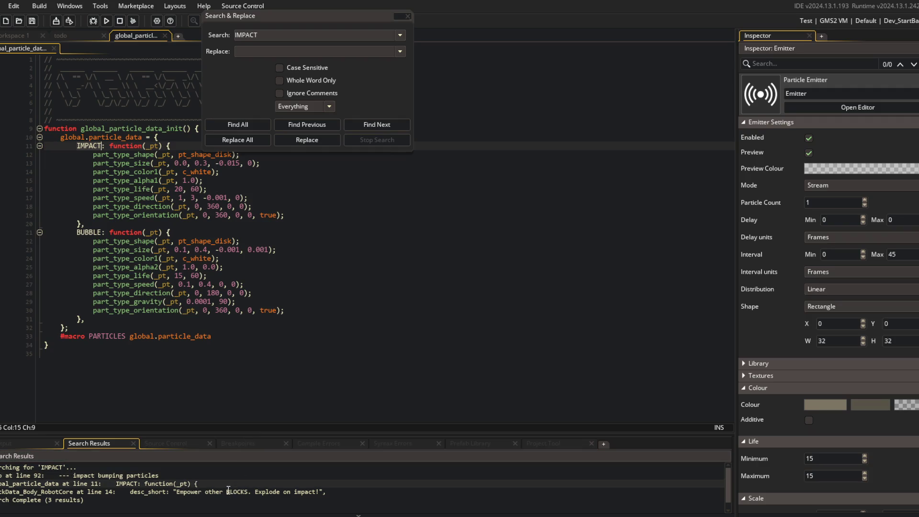
click(252, 293)
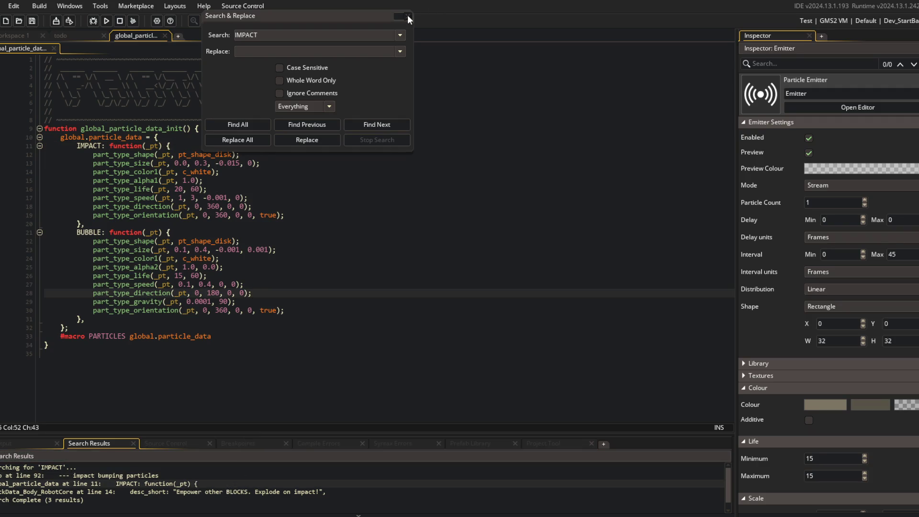
click(407, 16)
click(149, 146)
click(91, 232)
click(99, 146)
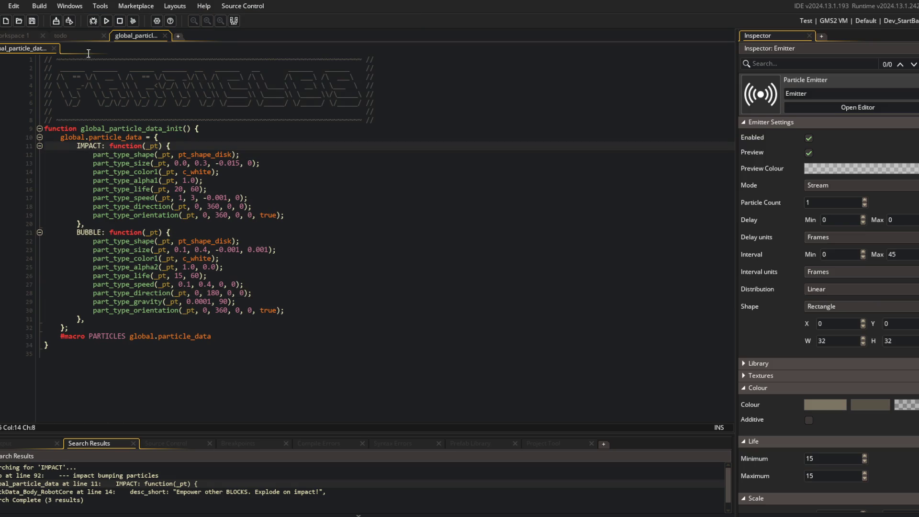
click(61, 35)
key(Up)
key(Up)
key(Up)
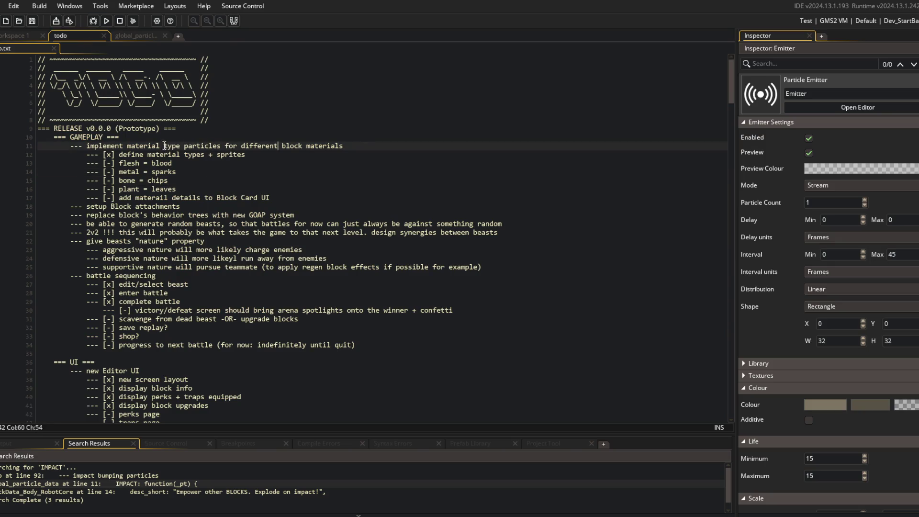
- Reword todo line 11 to mention impact particles and delete the IMPACT definition block
text(impact particles that ua)
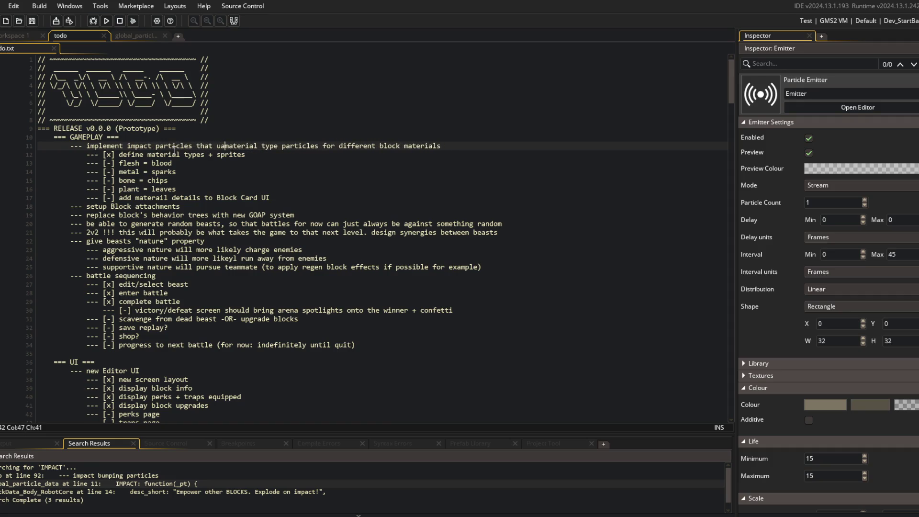
click(142, 33)
key(ctrl+d)
key(ctrl+d)
key(ctrl+d)
click(281, 134)
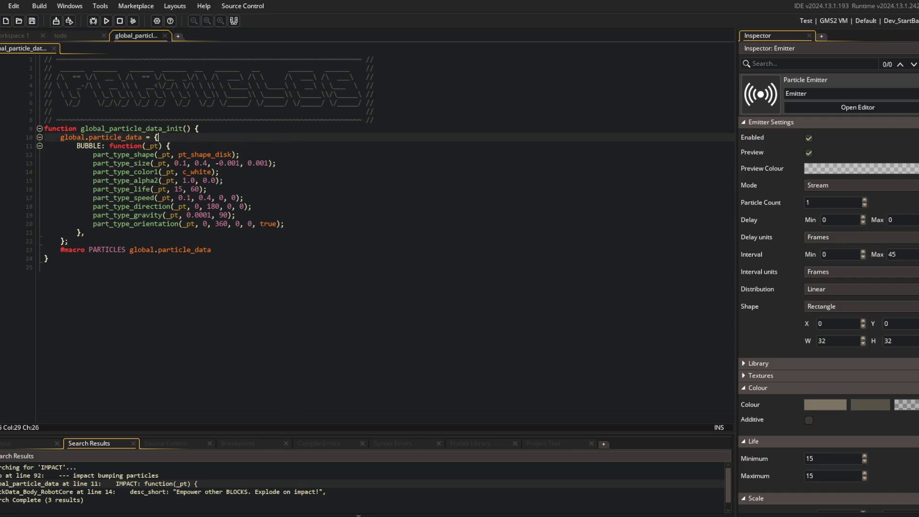
key(ctrl+alt+a)
right_click(50, 167)
- Select the BUBBLE definition lines in global_particle_data, then clear the selection
click(319, 145)
click(350, 154)
drag(319, 142, 335, 216)
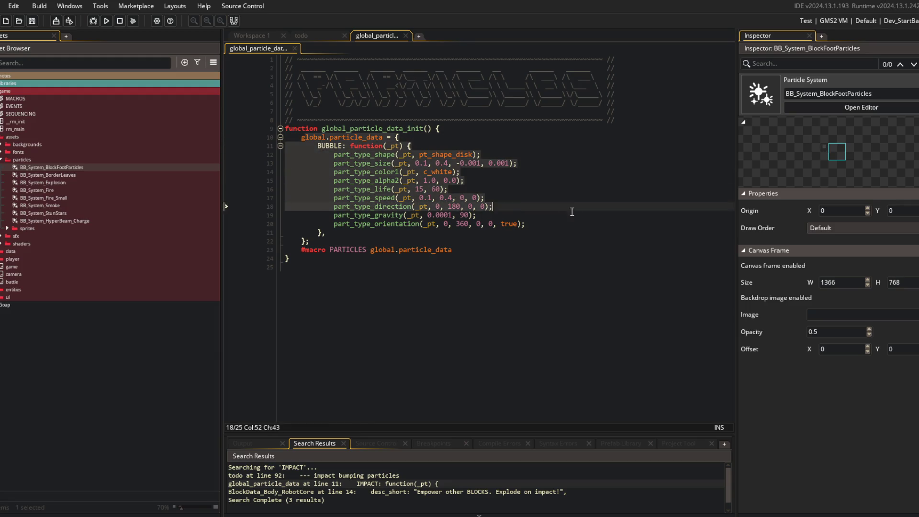
click(317, 146)
drag(317, 147, 325, 233)
click(535, 205)
- Delete the particle folder and its global_particle_data script from the Asset Browser
click(41, 64)
text(cl)
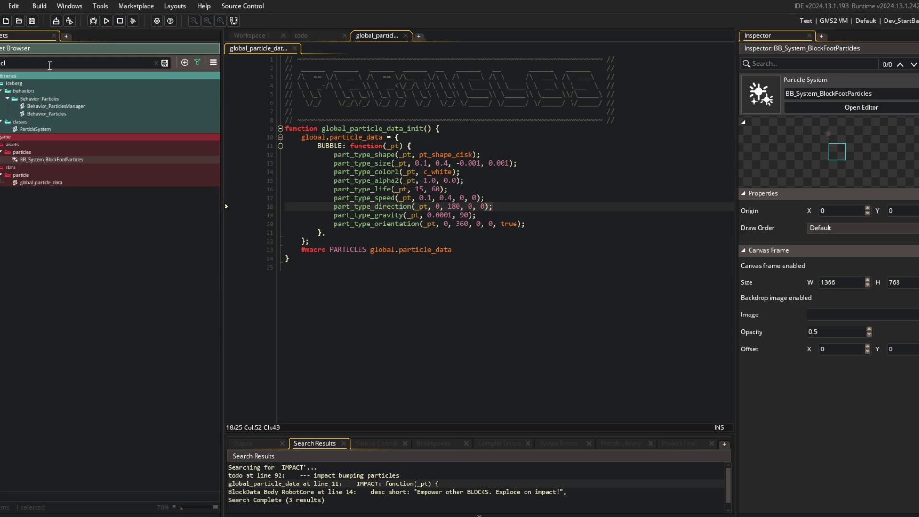
click(40, 182)
click(161, 64)
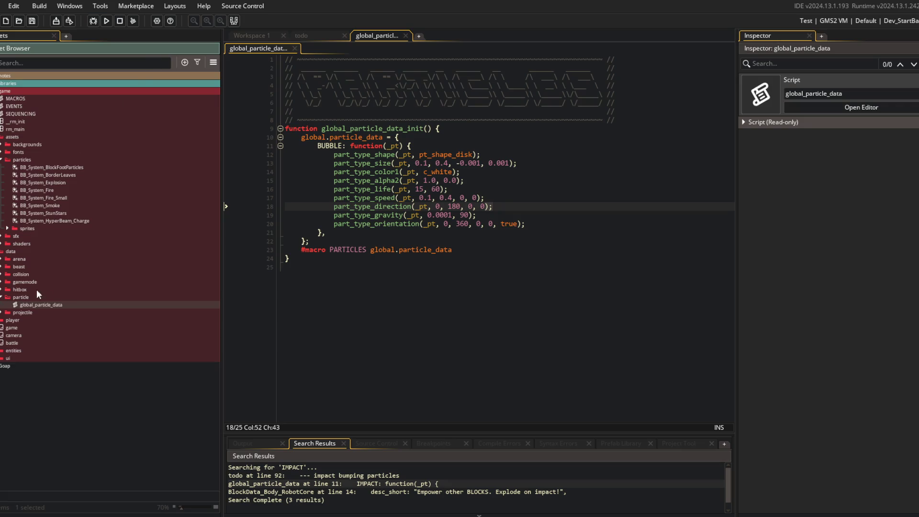
click(26, 298)
key(Delete)
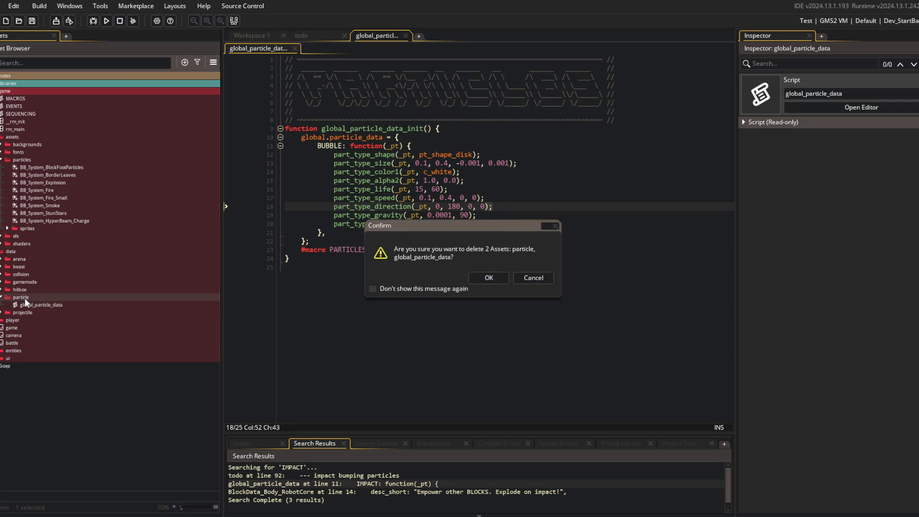
key(Return)
- Search the project for global_particle_ and particle_data, confirming no references remain
click(391, 259)
key(ctrl+shift+f)
text(global_particle)
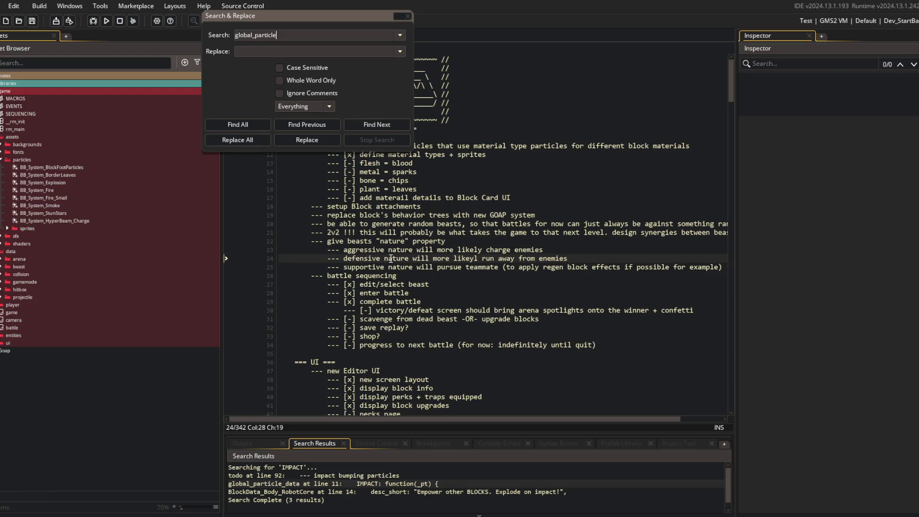
text(_)
key(Return)
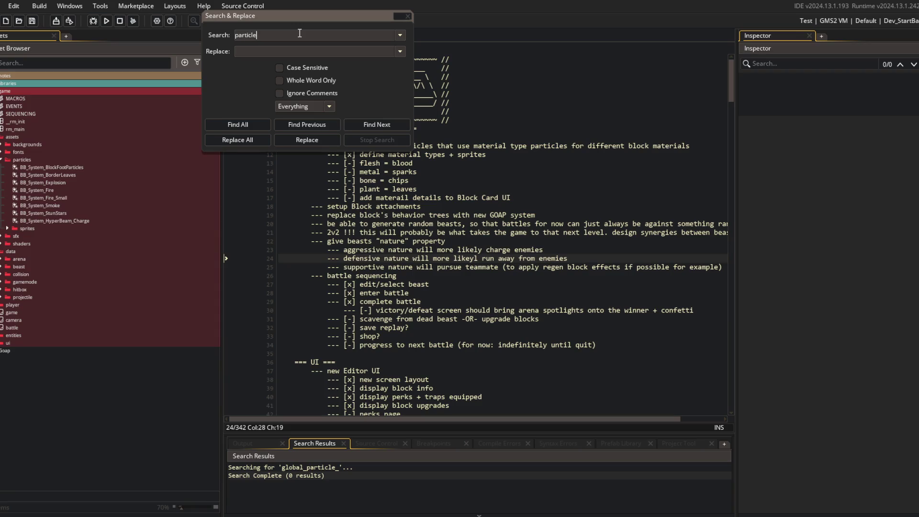
text(_data)
key(Return)
click(407, 16)
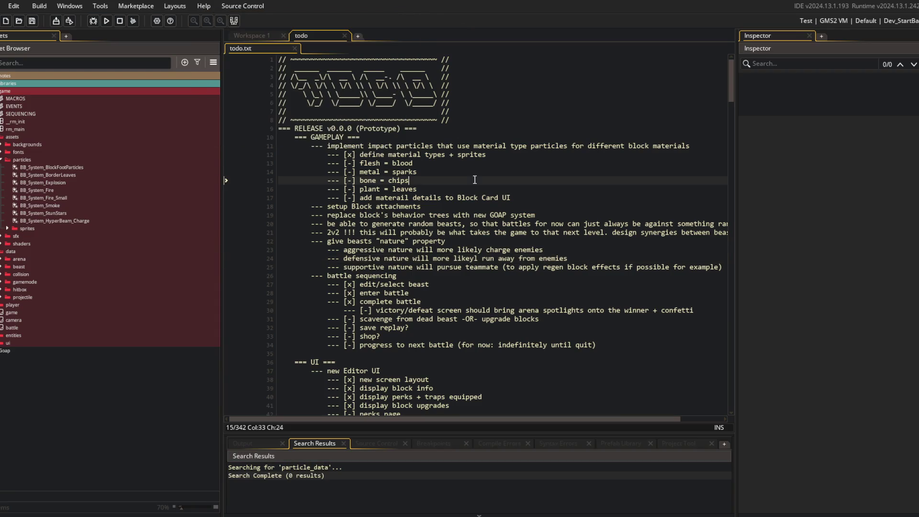
key(alt+Tab)
- Run git add ., commit as 'deleted old particle system', and push to main
text(git add .)
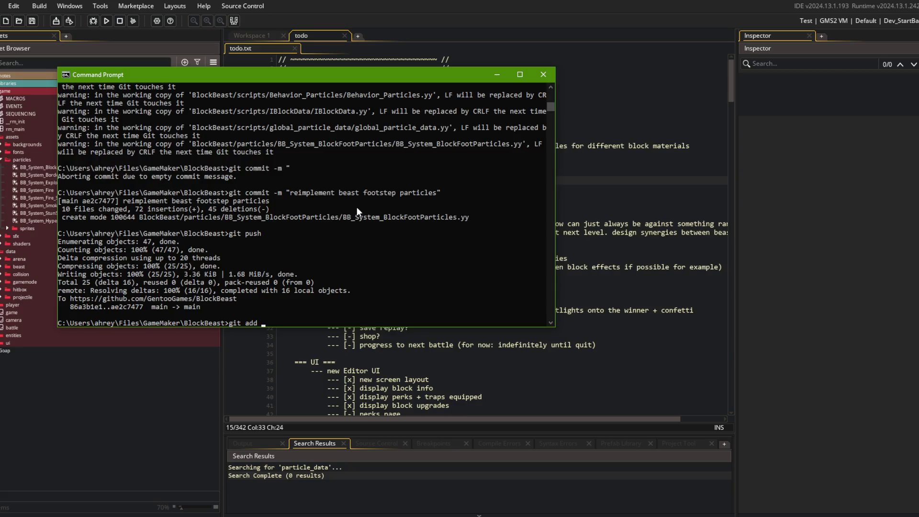
key(Return)
text(git commit -m "deleted old particle s)
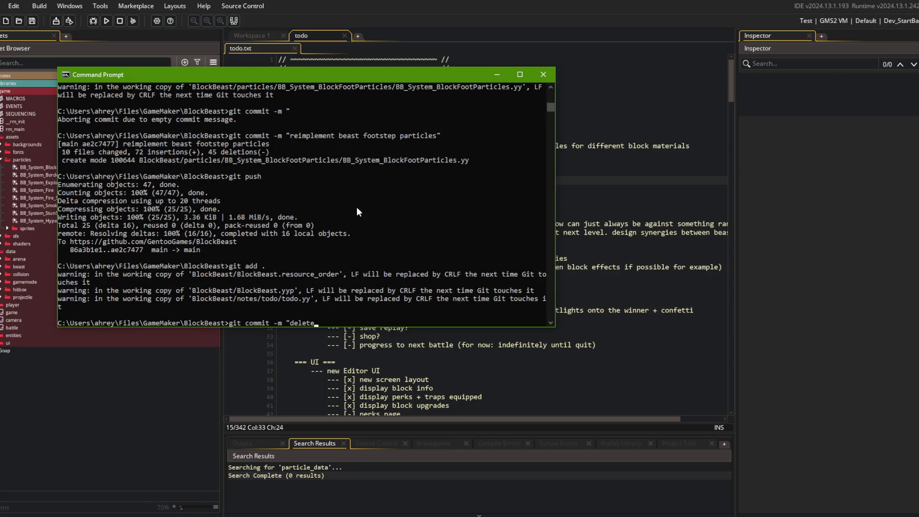
text(ystem")
key(Return)
text(git push)
key(Return)
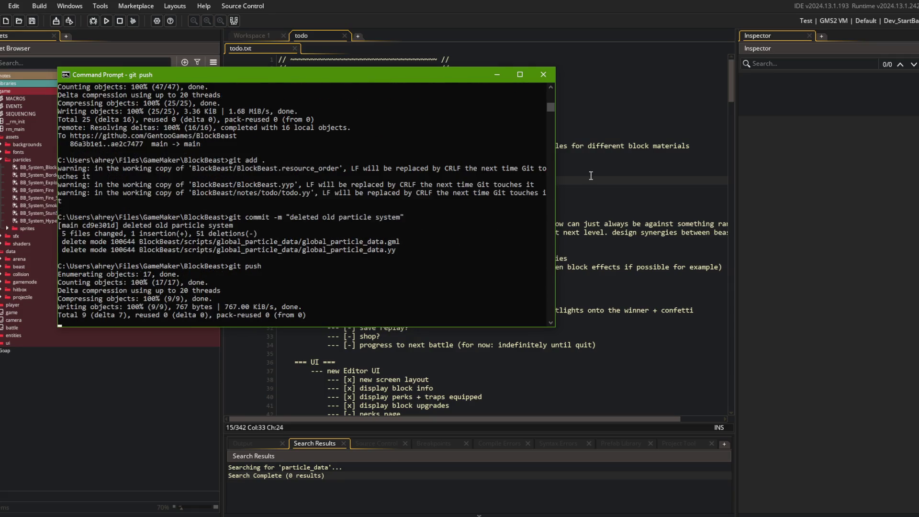
key(alt+Tab)
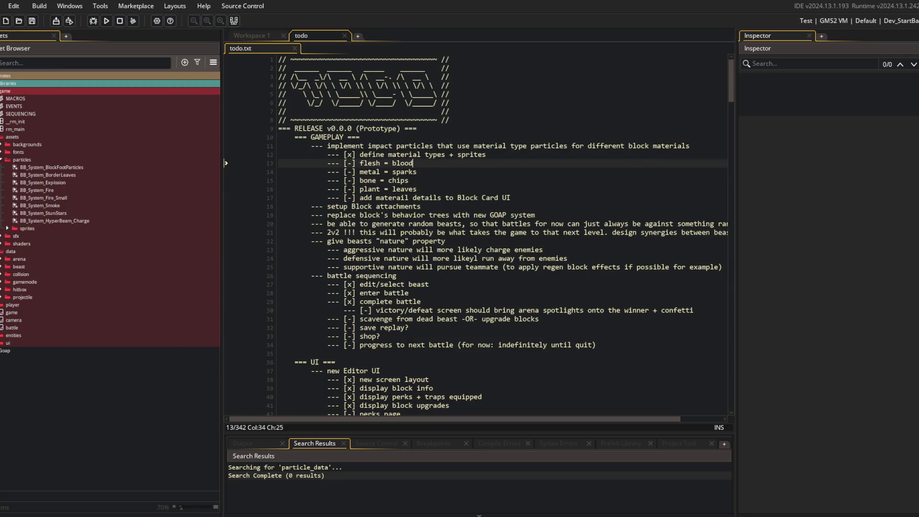
- Narrow the asset browser dock to widen the todo editor
click(226, 163)
click(2, 162)
click(245, 36)
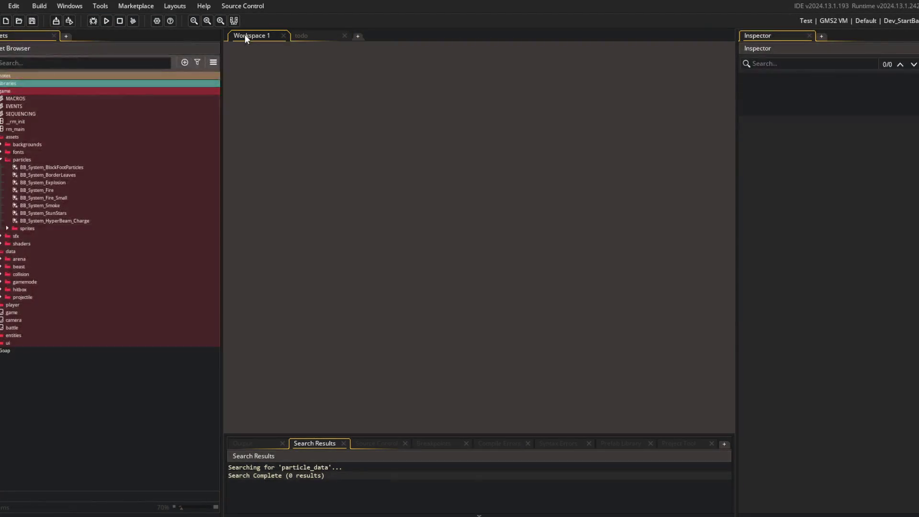
drag(225, 44, 130, 44)
click(223, 35)
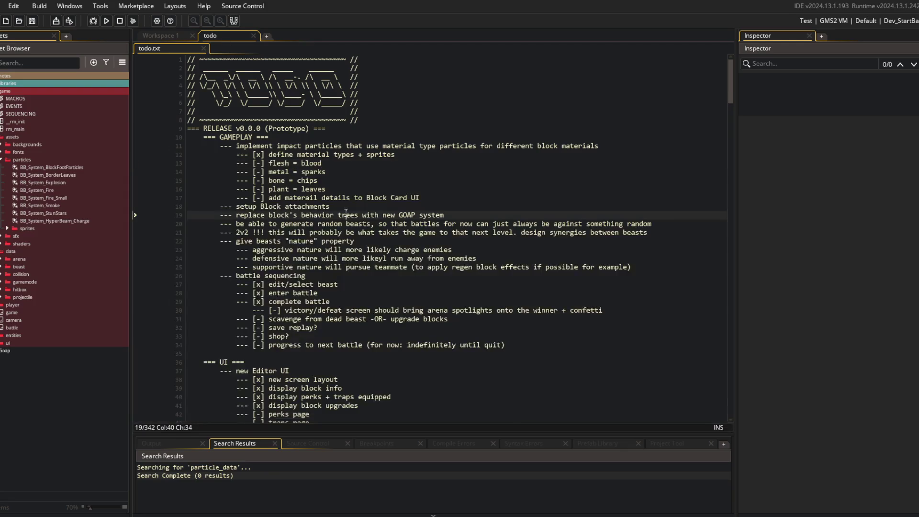
- Add 'blood particle objets that linger on ground' below the Block Card UI item and save
click(443, 208)
click(370, 163)
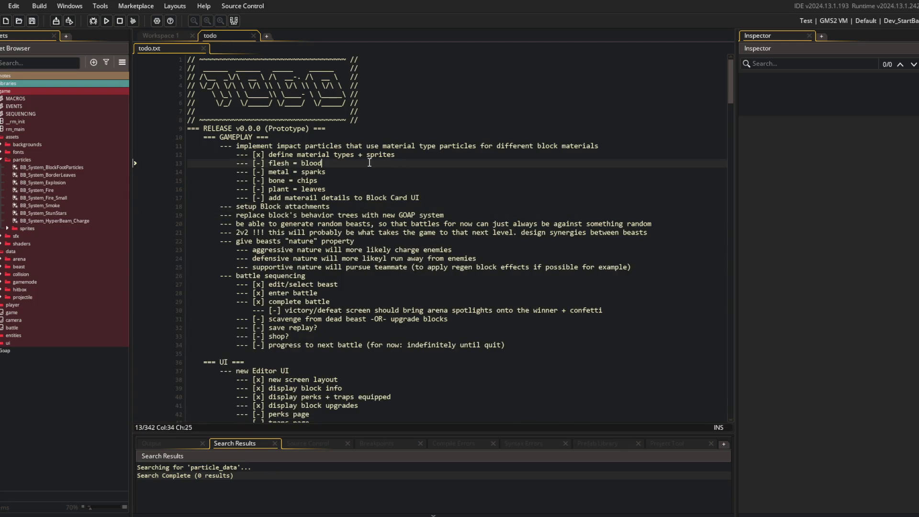
click(347, 189)
click(445, 197)
key(Return)
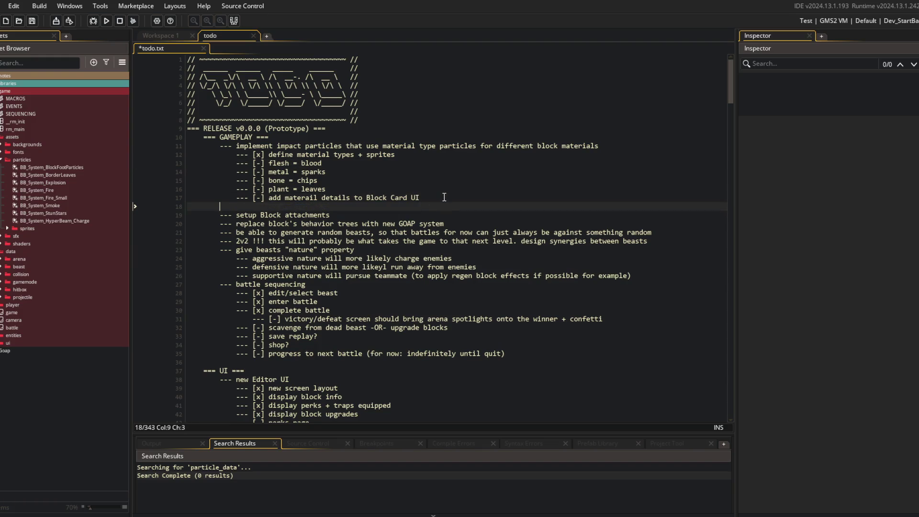
text(--- p)
key(BackSpace)
text(blood particle o)
text(bje)
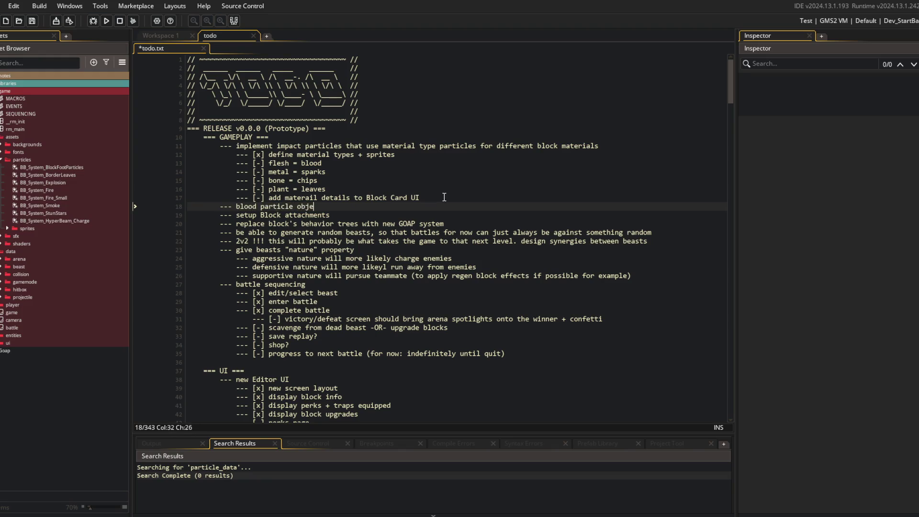
text(ts that linger on gr)
text(ound)
key(ctrl+s)
- Commit the todo change as 'updated todo' and push it
key(alt+Tab)
text(git add .)
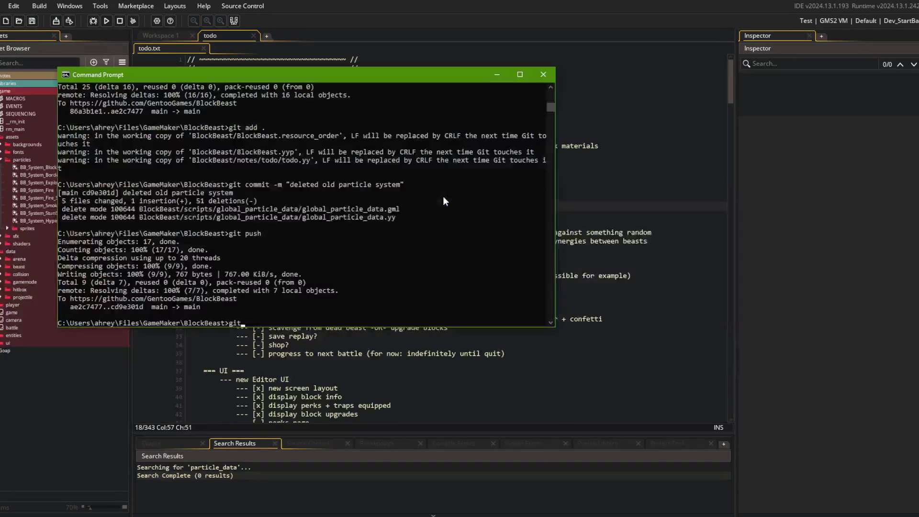
key(Return)
text(git commit -m "updated todo")
key(Return)
text(git pu)
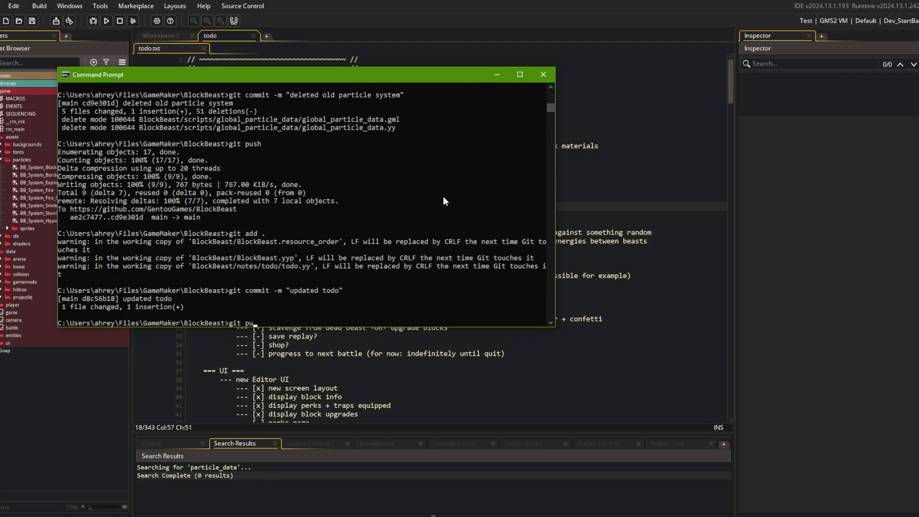
text(sh)
key(Return)
key(alt+Tab)
click(539, 154)
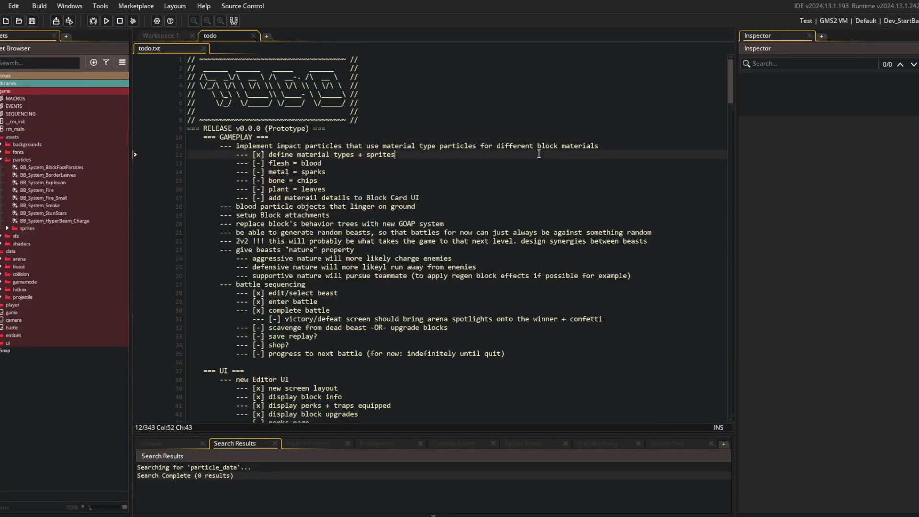
- Review the new blood particle and flesh = blood lines, then scroll down the todo notes
click(532, 221)
click(509, 207)
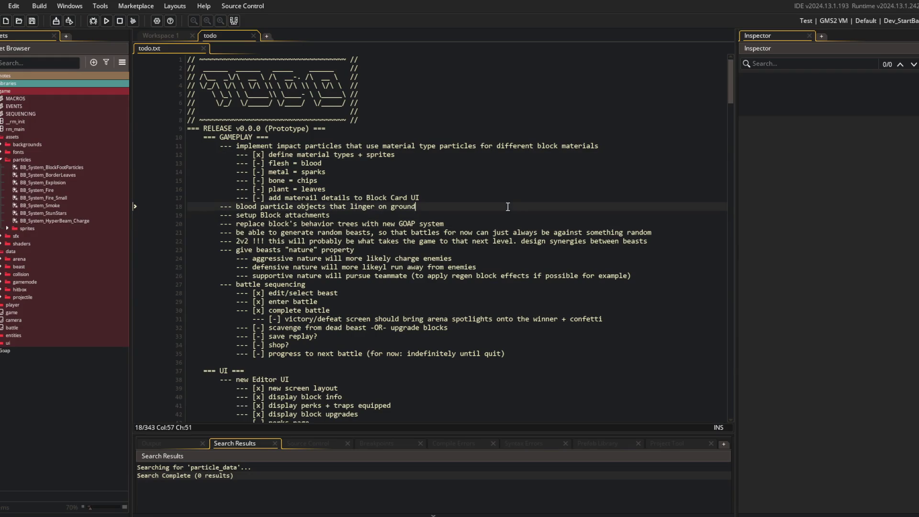
click(472, 161)
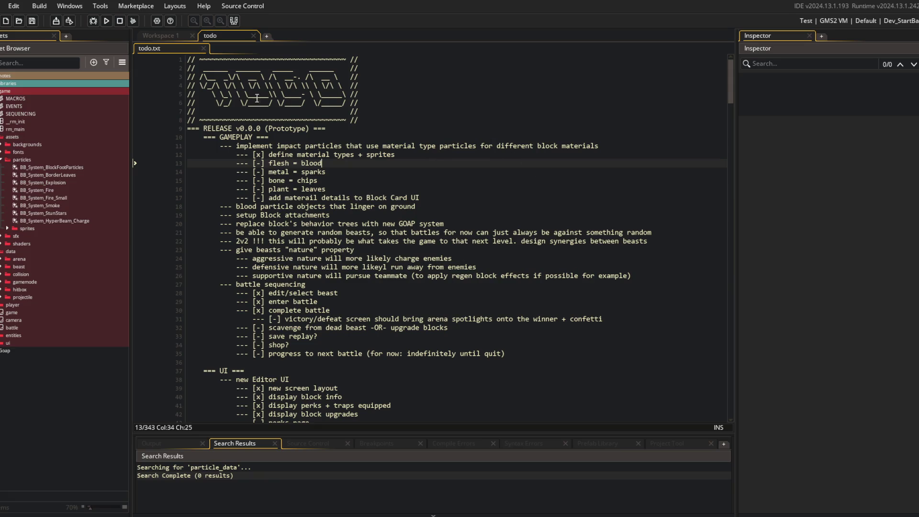
click(180, 34)
click(211, 33)
scroll(341, 197, down, 5)
scroll(342, 197, down, 5)
- Search the todo notes for 'crowd' and begin an indented note under the crowd sounds item
key(ctrl+f)
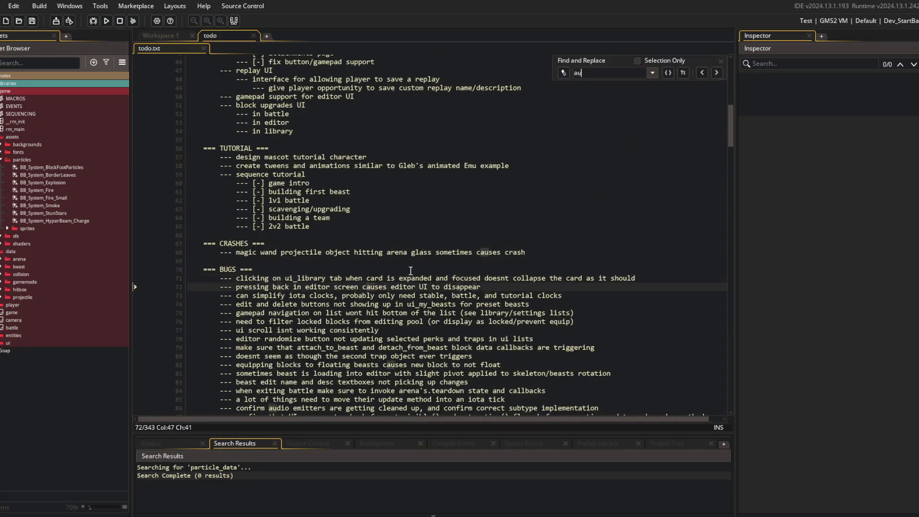
text(audience)
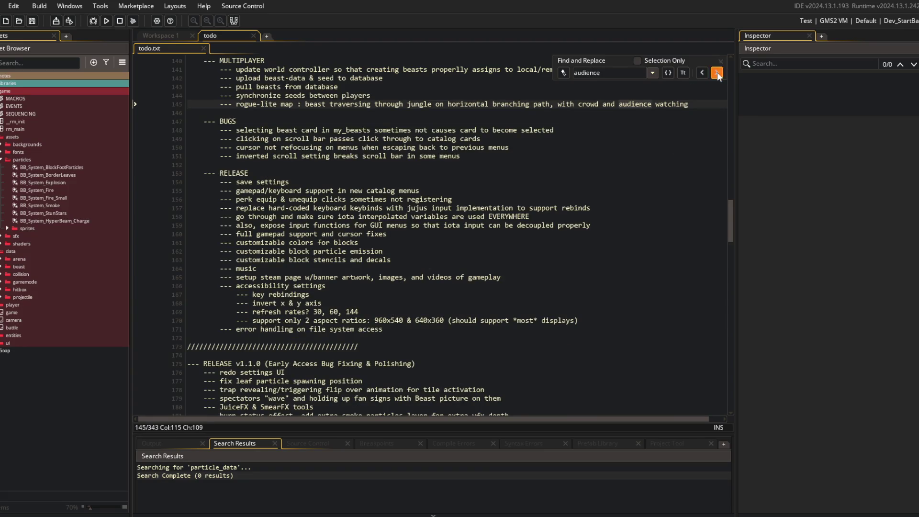
key(ctrl+a)
text(crowd)
click(323, 306)
key(Return)
key(Tab)
text(--- cr)
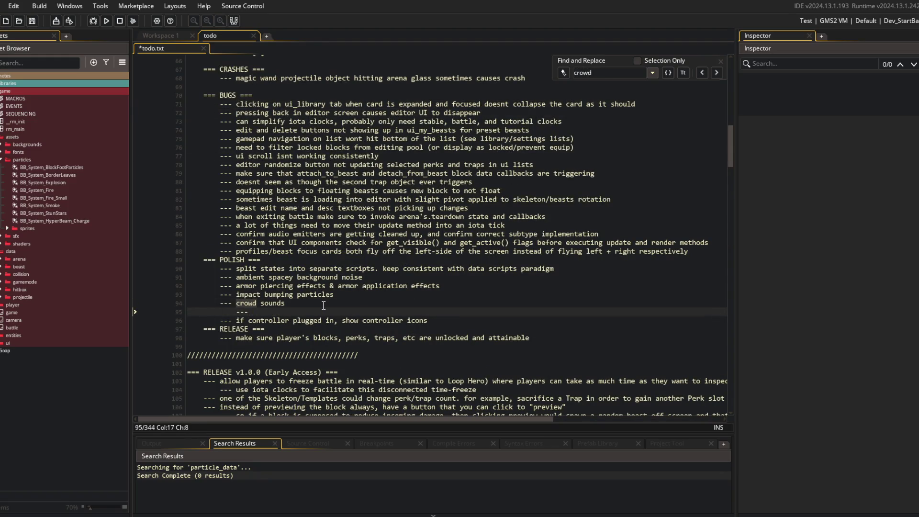
text(ow)
key(BackSpace)
key(BackSpace)
key(BackSpace)
key(BackSpace)
- Add an indented note under crowd waving flags about crowd members opening umbrellas in rain, then save and close
click(718, 71)
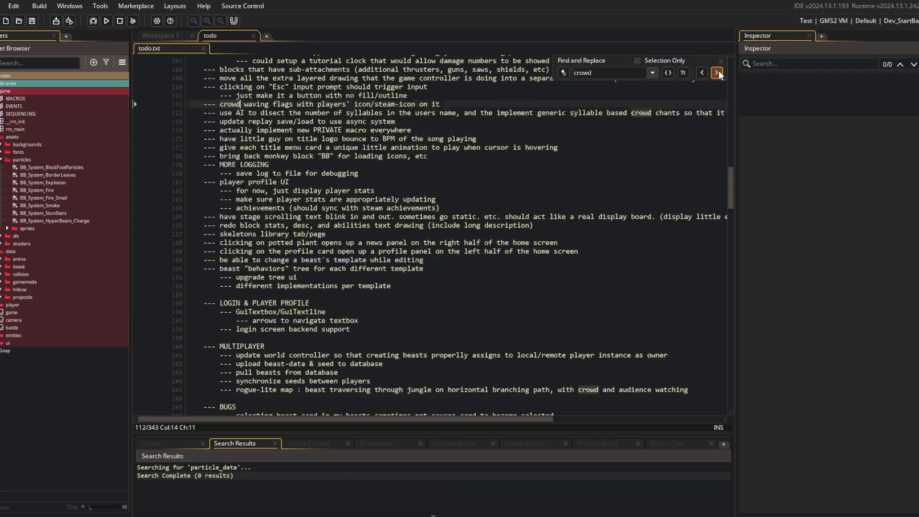
click(448, 103)
key(Return)
key(Tab)
text(-)
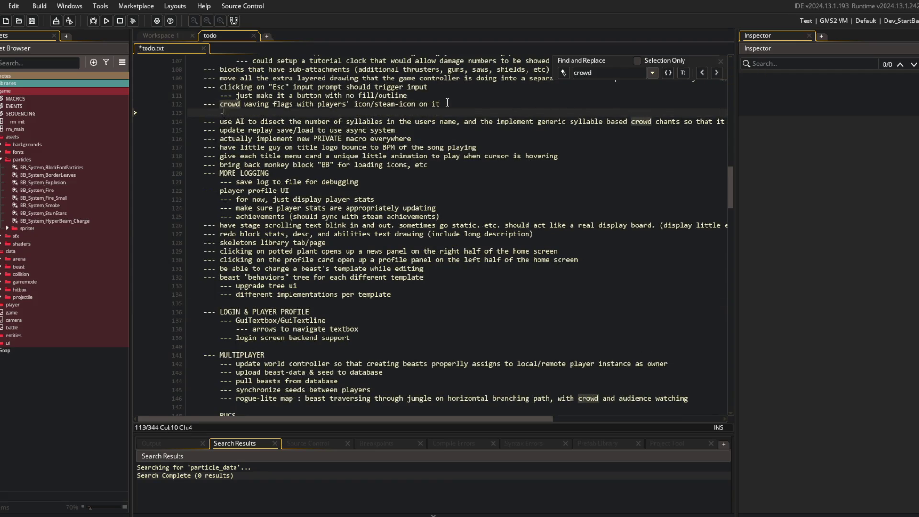
text(-- if it's raining, have )
text(crowd)
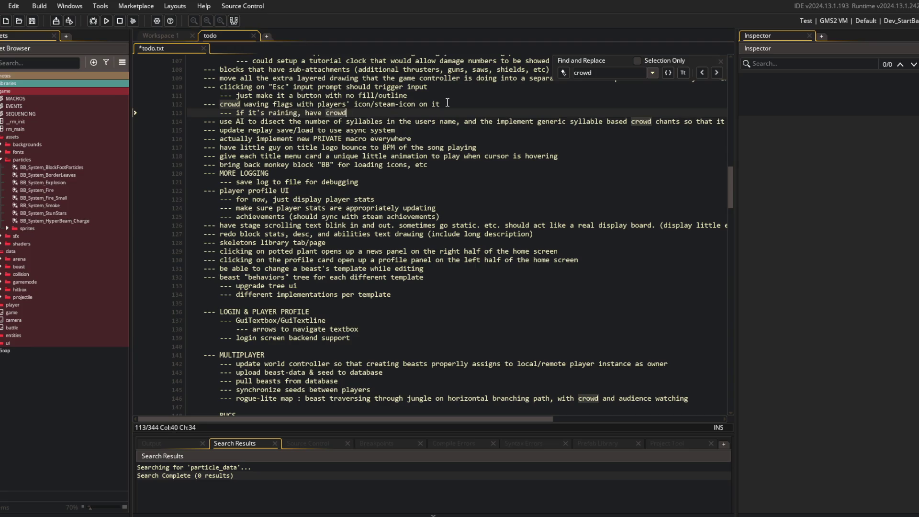
text( meers oep)
text(en uumbrellas)
key(ctrl+s)
key(ctrl+w)
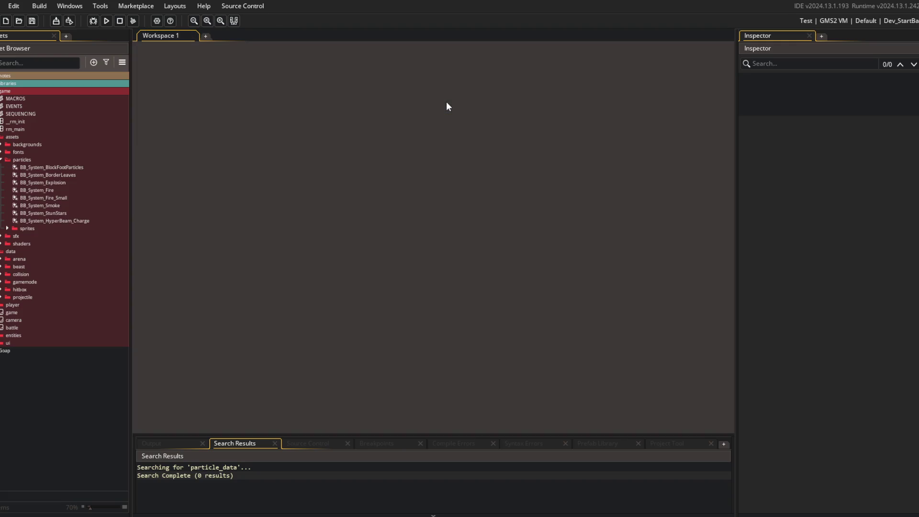
- In Command Prompt, run git add ., git commit -m "updated todo", and git push
key(alt+Tab)
key(alt+Tab)
key(alt+shift+Tab)
text(git add .)
key(Return)
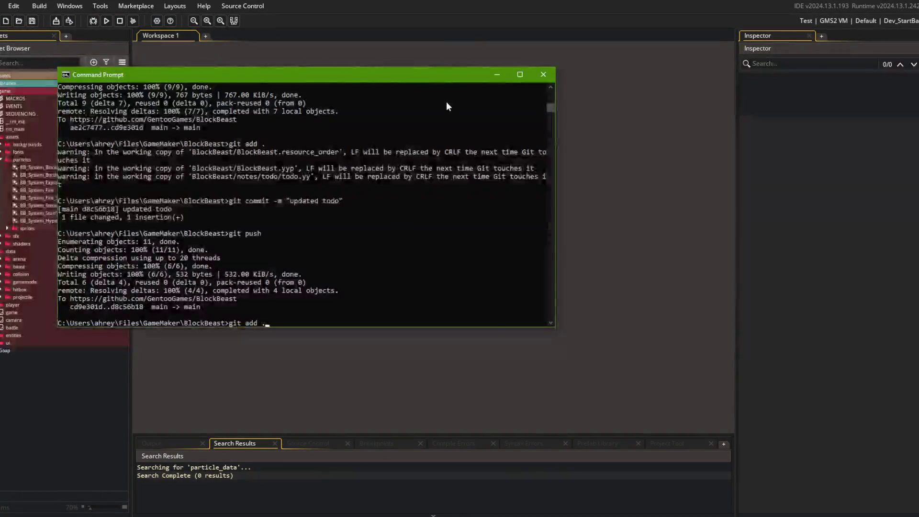
text(git commit -m "updated todo")
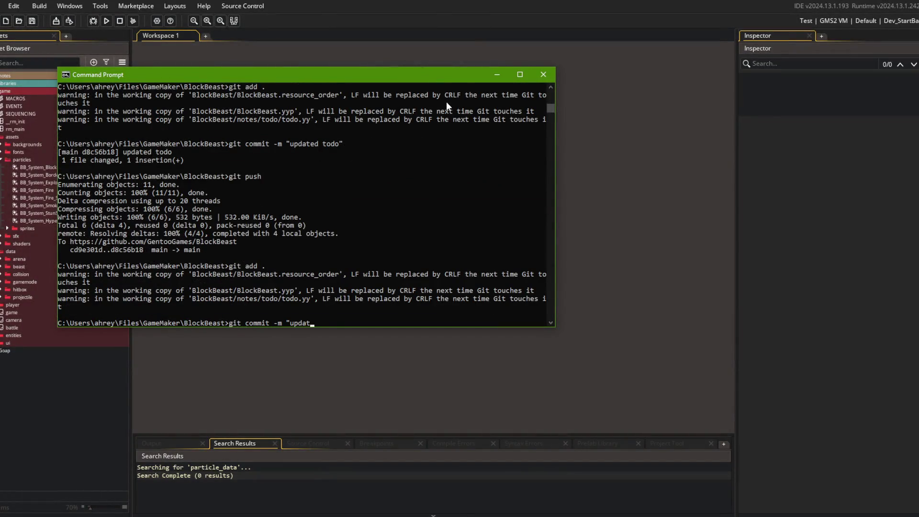
key(Return)
text(git push)
key(Return)
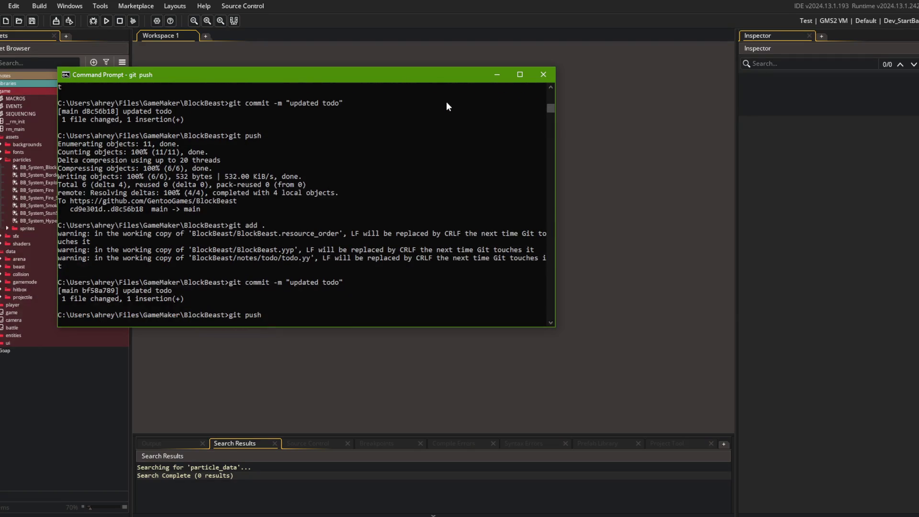
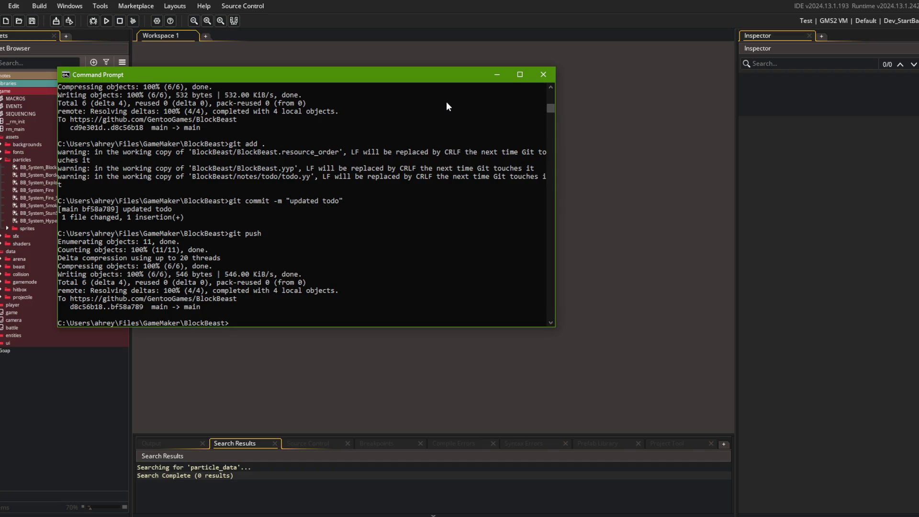
- Move the Command Prompt aside and open the todo note in GameMaker via asset search
mouse_move(306, 80)
mouse_down()
mouse_move(323, 75)
mouse_move(402, 96)
mouse_up()
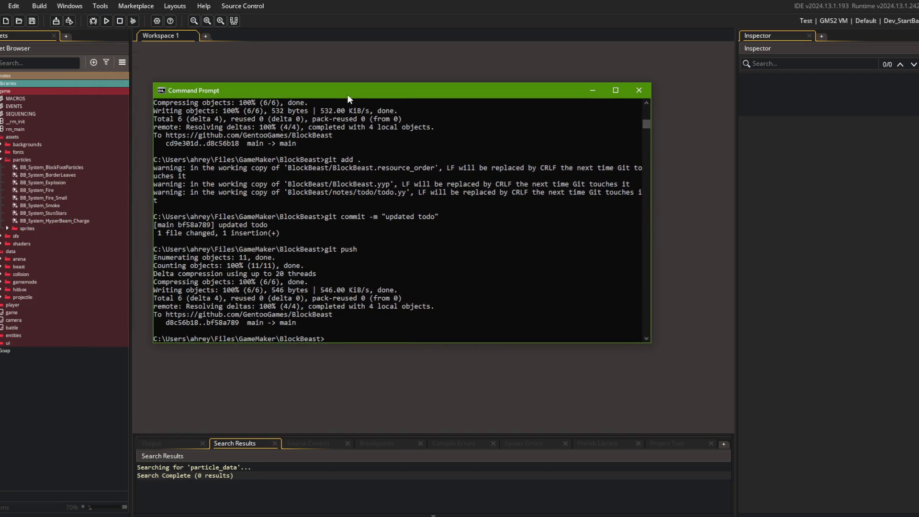
click(326, 62)
key(ctrl+t)
text(todo)
key(Return)
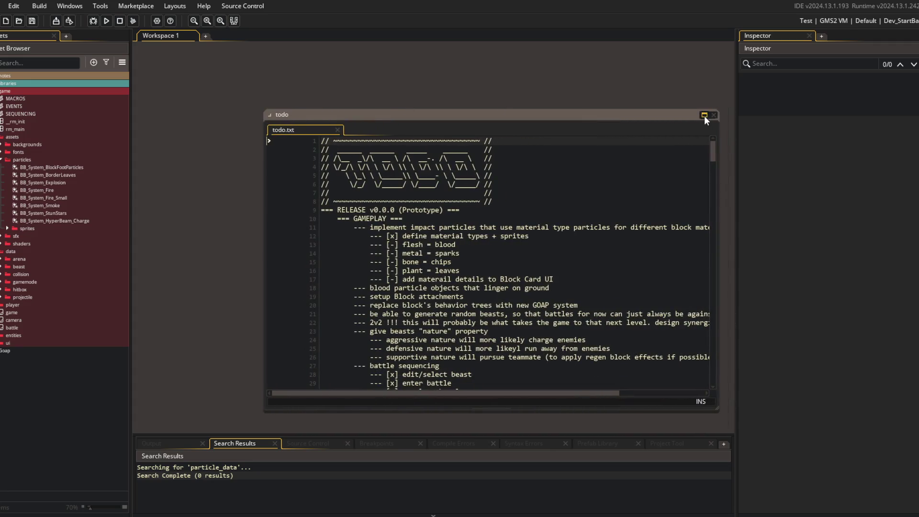
- Dock todo.txt as a workspace tab and select the impact particles task with its subtasks (lines 11–17)
click(704, 115)
click(444, 164)
drag(221, 148, 451, 206)
click(451, 207)
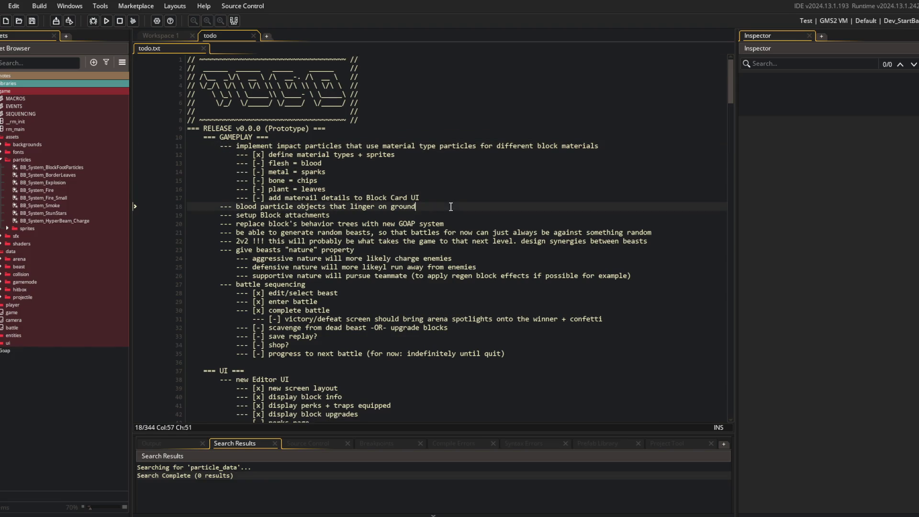
key(shift+Home)
key(shift+Up)
key(shift+Up)
key(shift+Up)
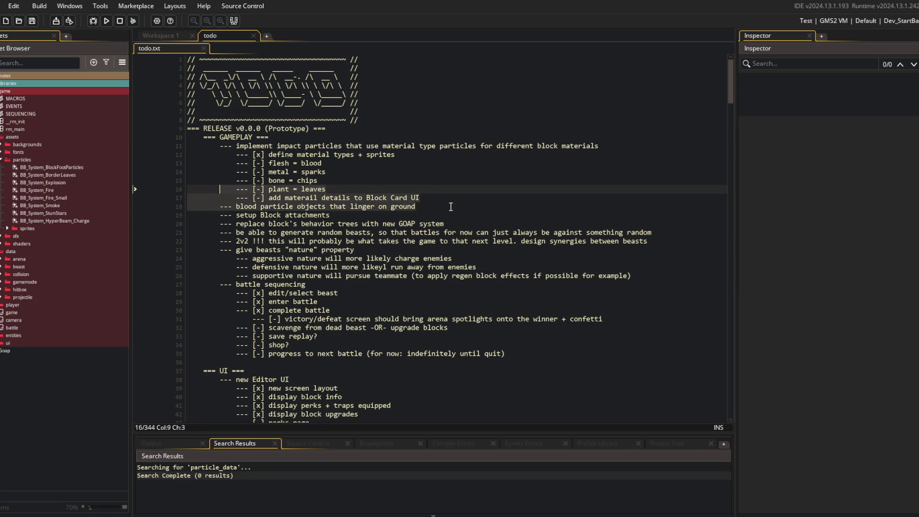
key(shift+Up)
key(shift+Up)
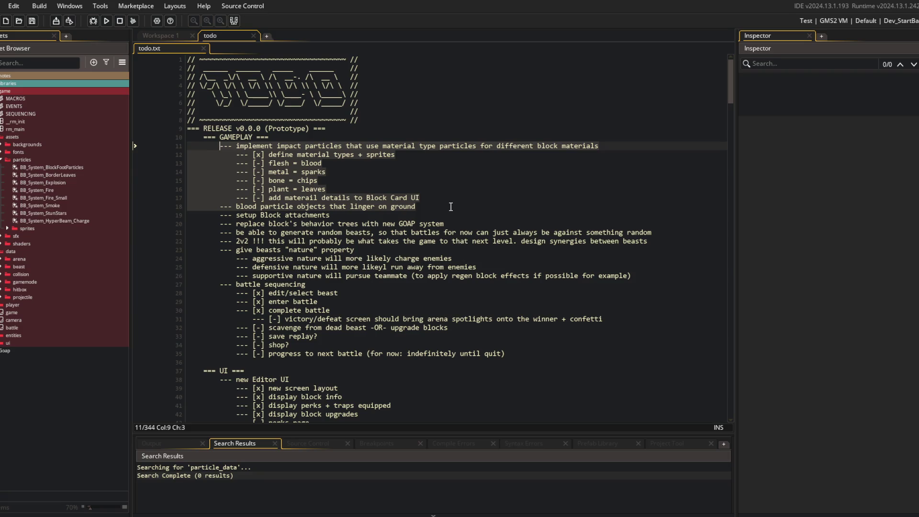
mouse_move(220, 146)
mouse_down()
mouse_move(282, 175)
mouse_move(444, 191)
mouse_up()
click(443, 197)
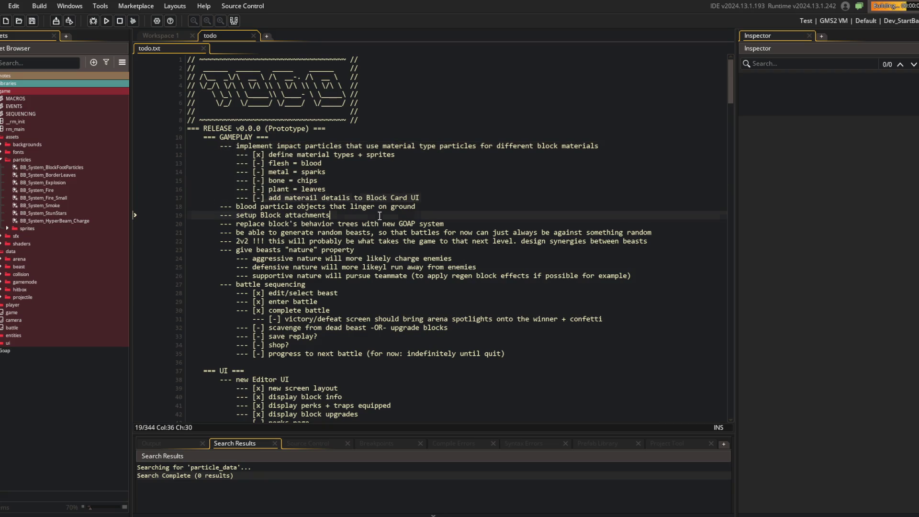
click(438, 206)
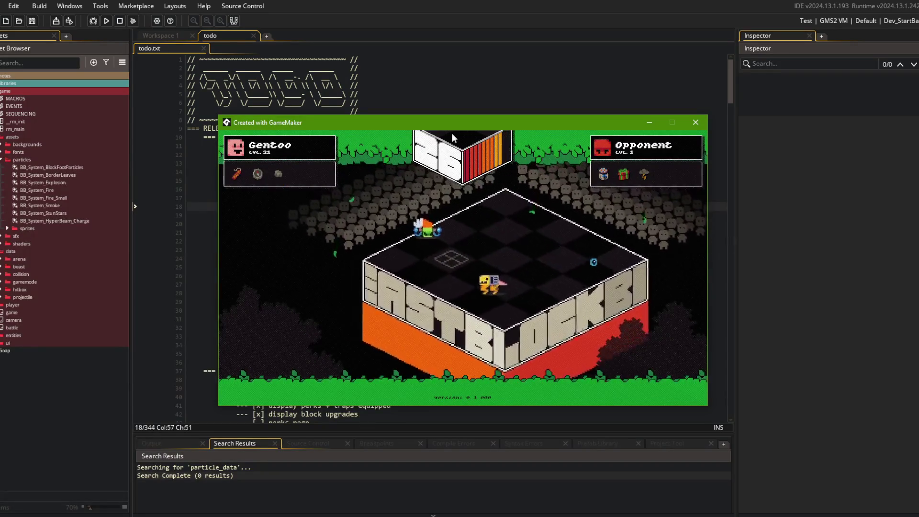
click(696, 122)
click(422, 163)
scroll(422, 166, down, 3)
scroll(336, 158, up, 3)
click(221, 145)
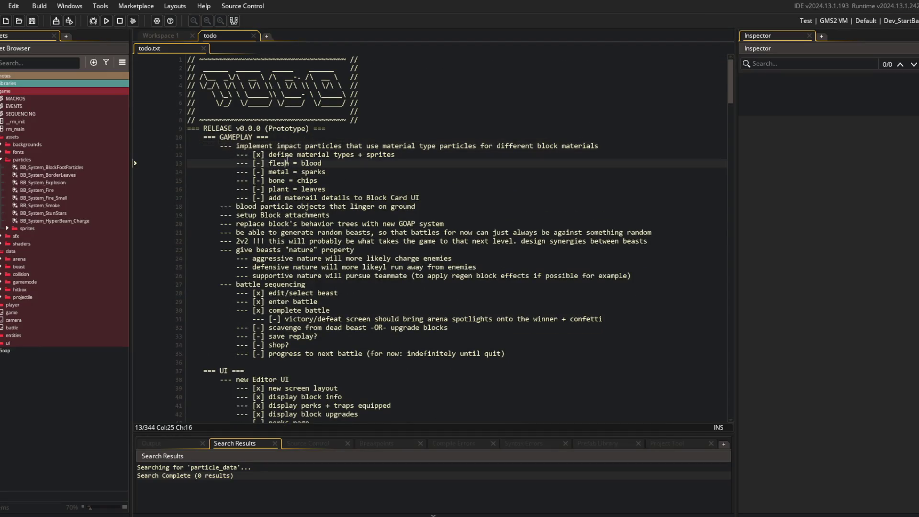
drag(222, 145, 436, 199)
- Move the blood particle task to the top of GAMEPLAY, indent it one level, and save
click(437, 199)
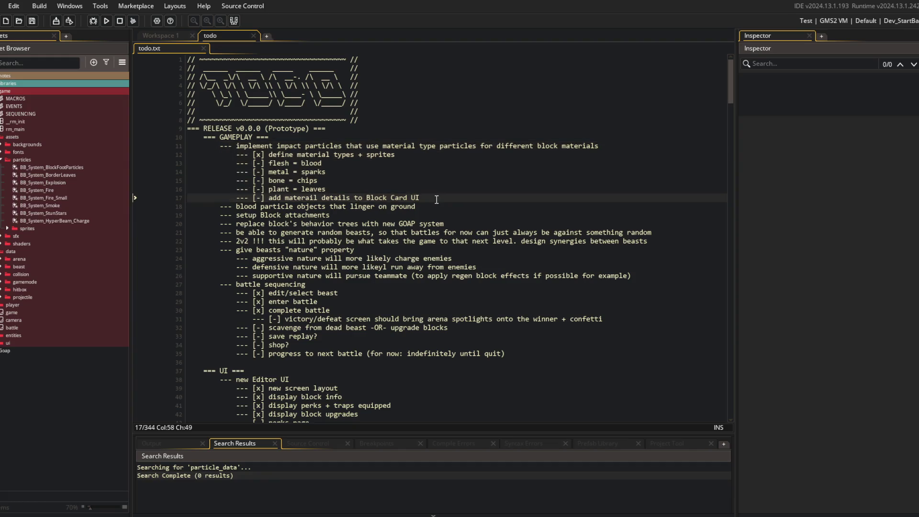
key(Down)
key(shift+Home)
key(ctrl+x)
key(Up)
key(Up)
key(Up)
key(End)
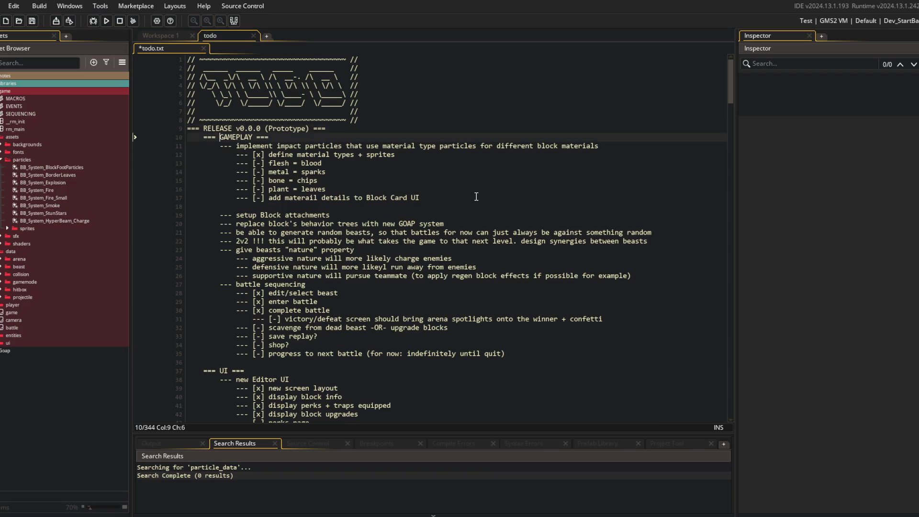
key(Return)
key(ctrl+v)
key(Home)
key(Tab)
key(ctrl+s)
- Move the GOAP task above Block attachments, remove the leftover blank line, and save
key(Down)
key(Down)
key(Down)
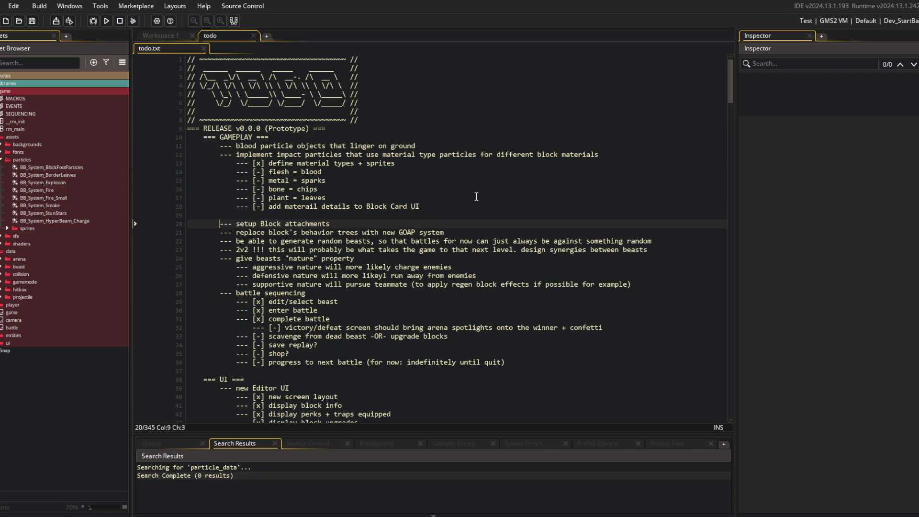
key(Down)
key(shift+End)
key(ctrl+x)
key(Up)
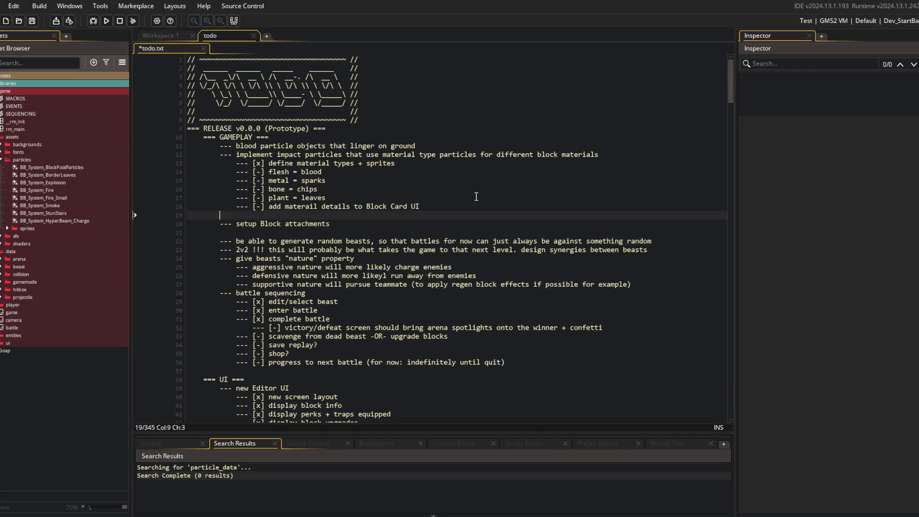
key(Return)
key(Up)
key(ctrl+v)
key(Down)
key(Down)
key(BackSpace)
key(Down)
key(ctrl+s)
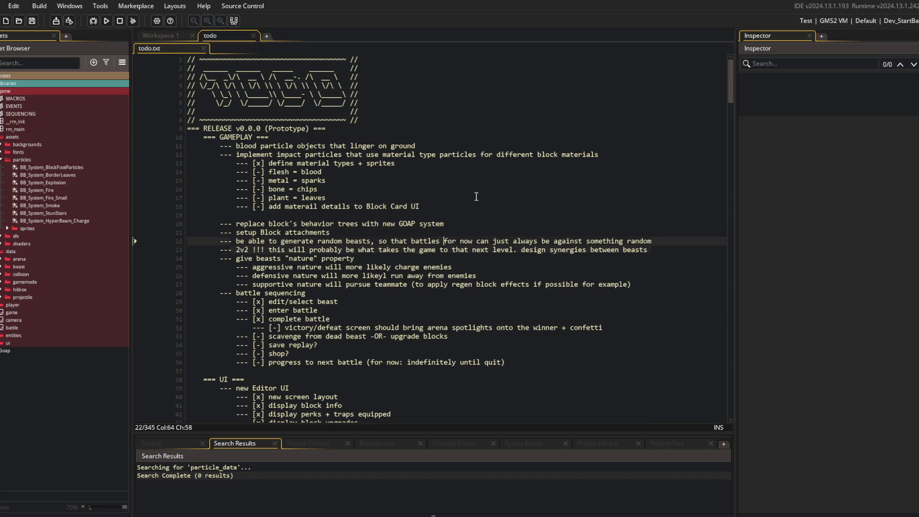
- Insert a new '--- animated blocks' task line above the GOAP task
key(Up)
key(Up)
key(Home)
key(Return)
key(Up)
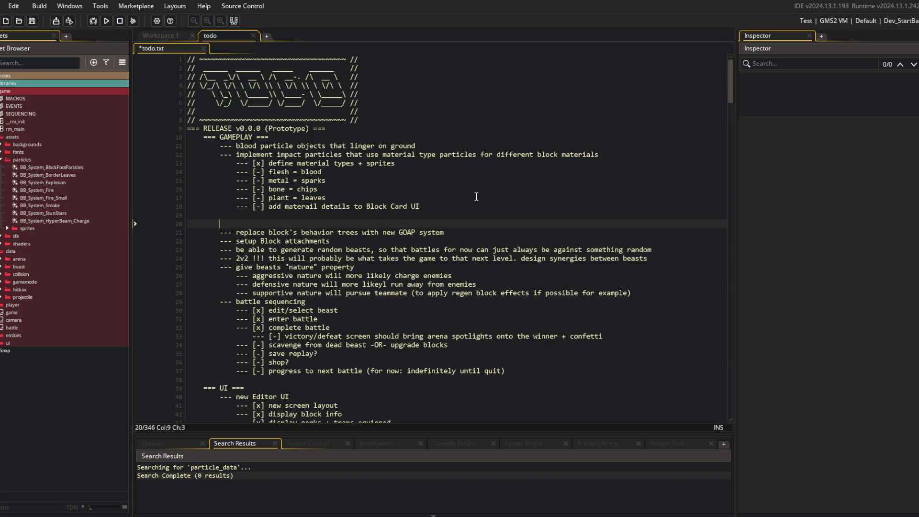
text(--- animated b)
text(locks)
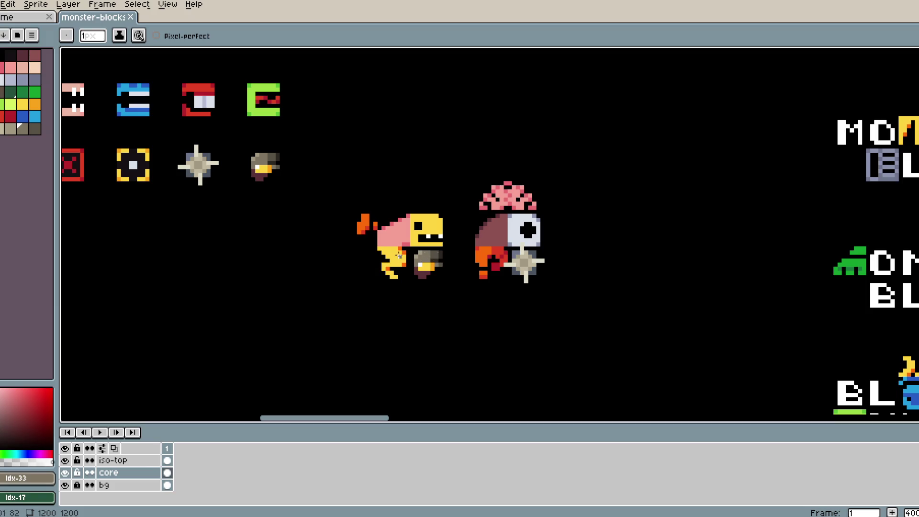
- Sketch grey line and arrow strokes beside the yellow monster in Aseprite, then undo them all
mouse_move(426, 285)
mouse_down()
mouse_move(389, 288)
mouse_move(389, 298)
mouse_move(383, 287)
mouse_up()
key(ctrl+z)
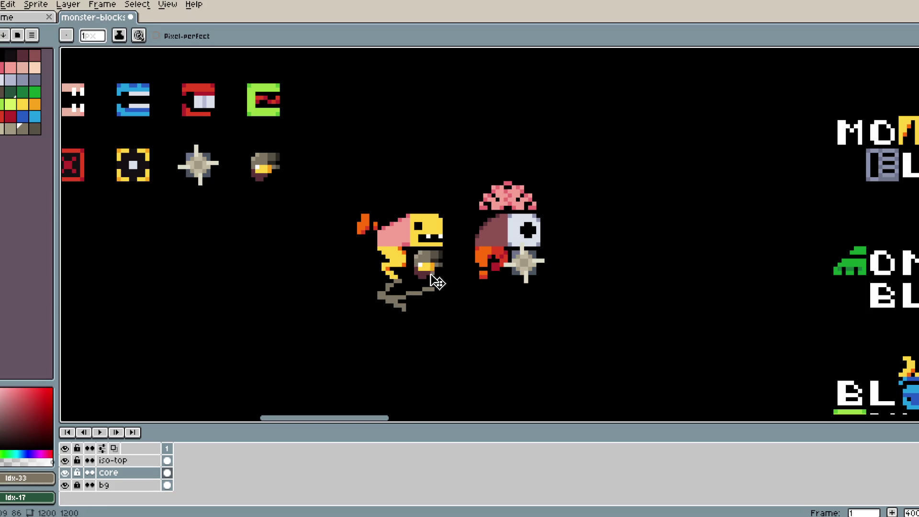
key(ctrl+z)
mouse_move(348, 178)
mouse_down()
mouse_move(339, 255)
mouse_move(259, 233)
mouse_move(266, 247)
mouse_move(282, 215)
mouse_up()
key(ctrl+z)
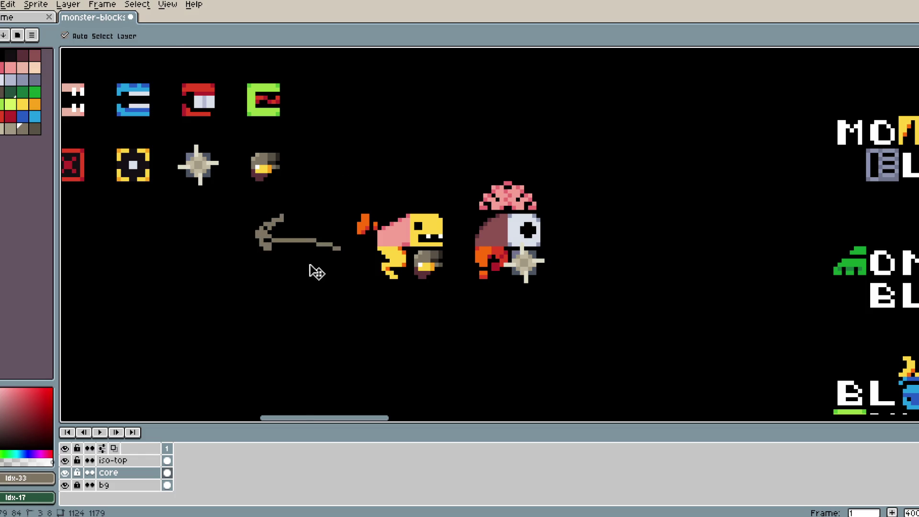
key(ctrl+z)
key(ctrl+z)
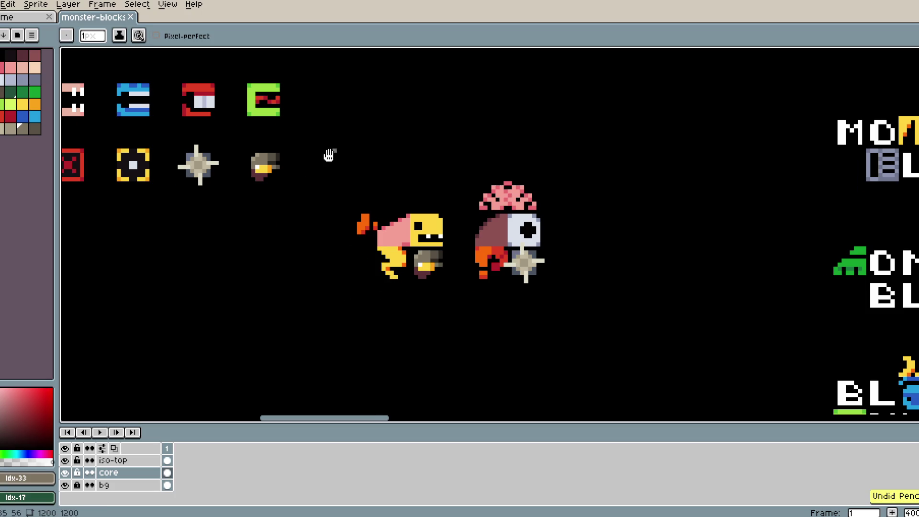
scroll(336, 148, up, 2)
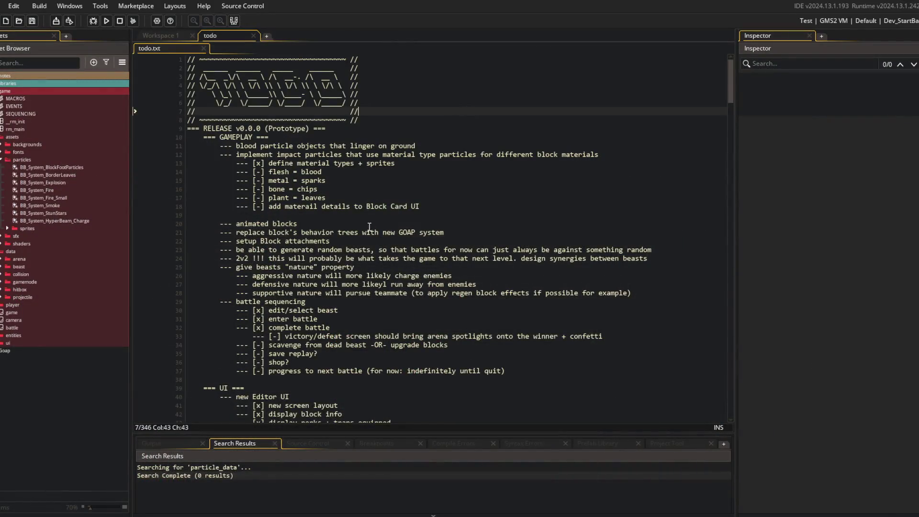
- Extend the animated blocks task with '=> spinning sawblade block' and save
key(Return)
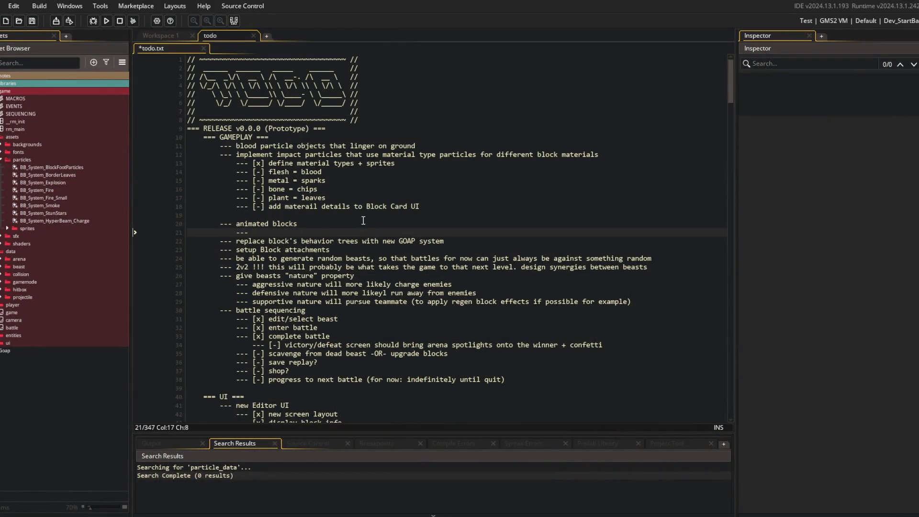
key(ctrl+z)
text(=> spinning sawblade block)
key(ctrl+s)
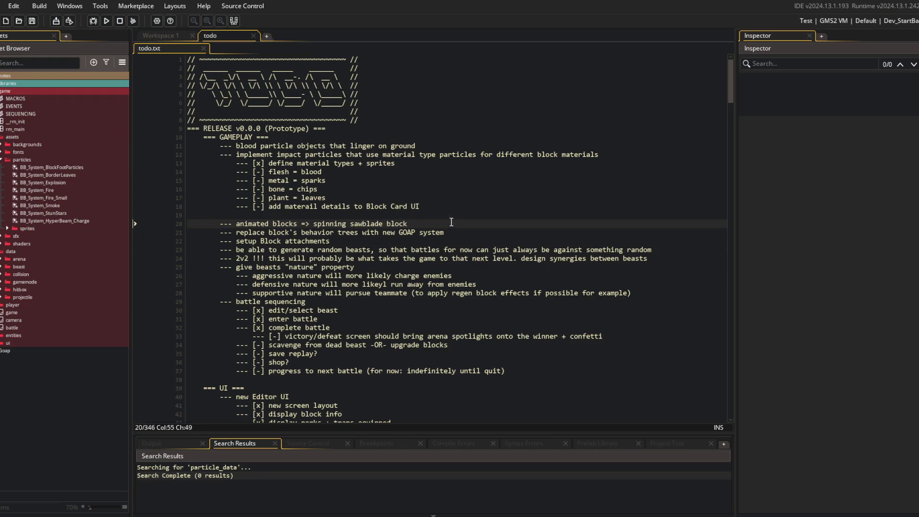
- Add a task to design better bullets (new sprites, particles, knockback) per vlambeer's game-juice presentation, and save
key(Return)
text(--- )
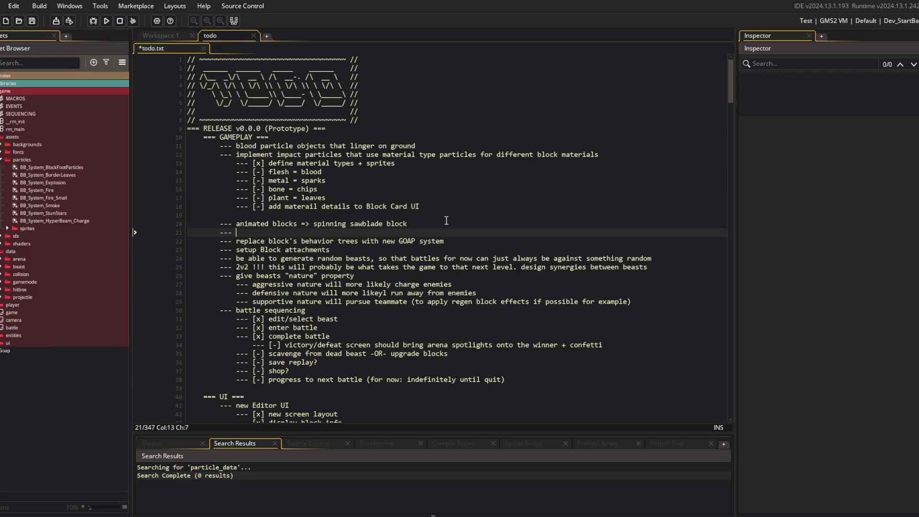
text(design better bullets, w)
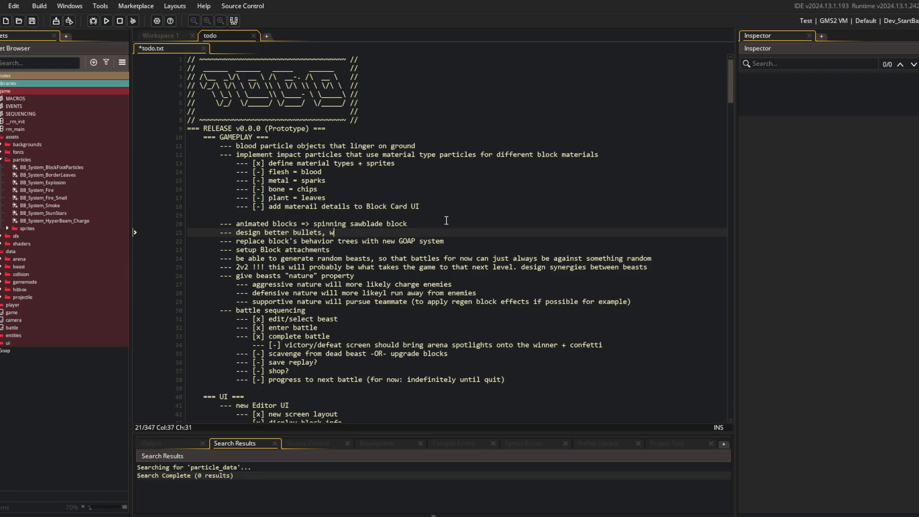
key(BackSpace)
text(new sprites, )
text(particles, knockba)
text(ck, etc -)
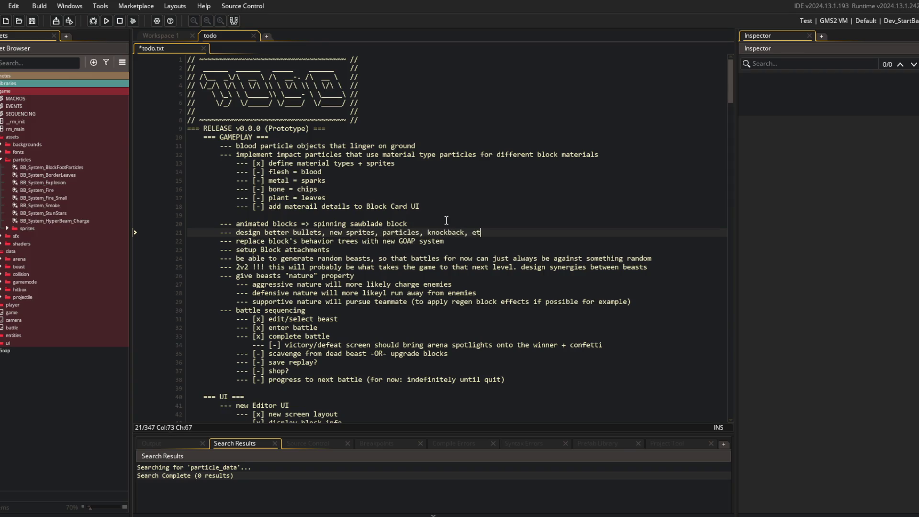
text(> )
text(vlambeer's)
text( bullet/g)
text(ame-juice )
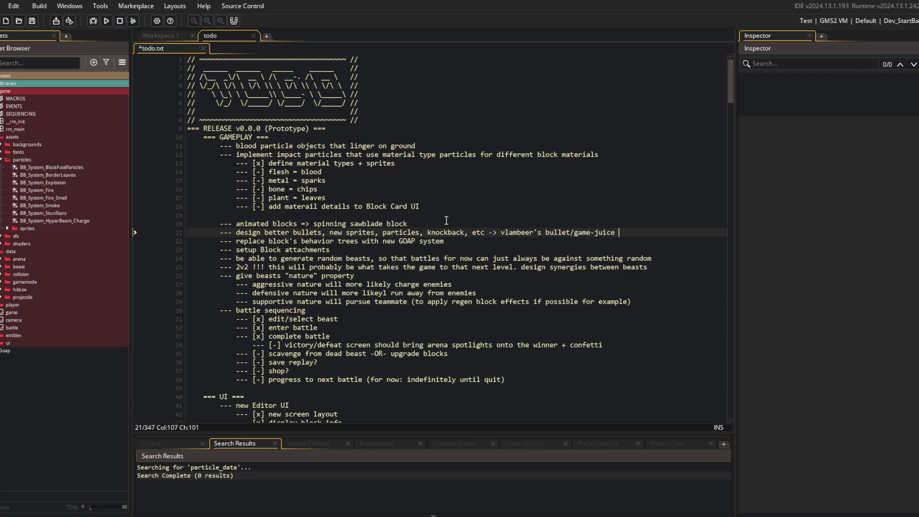
text(presentation)
key(ctrl+s)
key(Down)
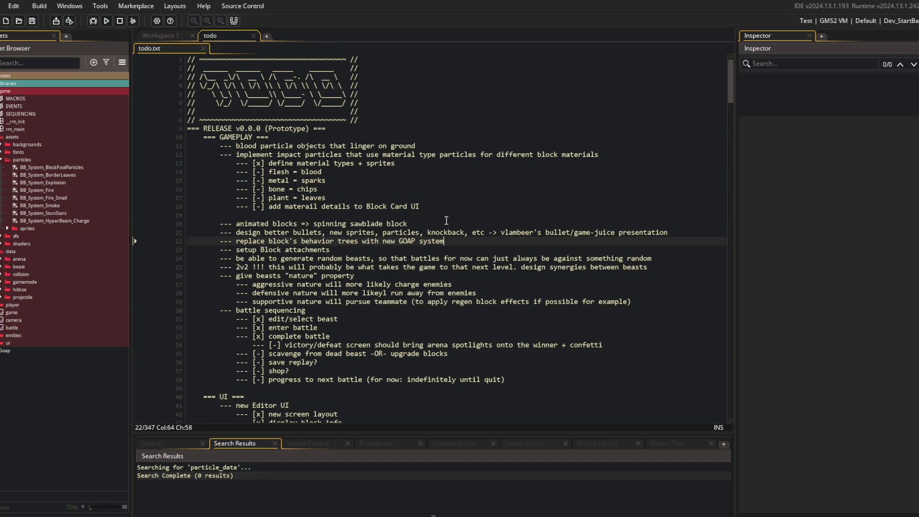
key(Return)
- Add '--- hard-reimplementation of the movement system' on a new line below the GOAP task
click(463, 244)
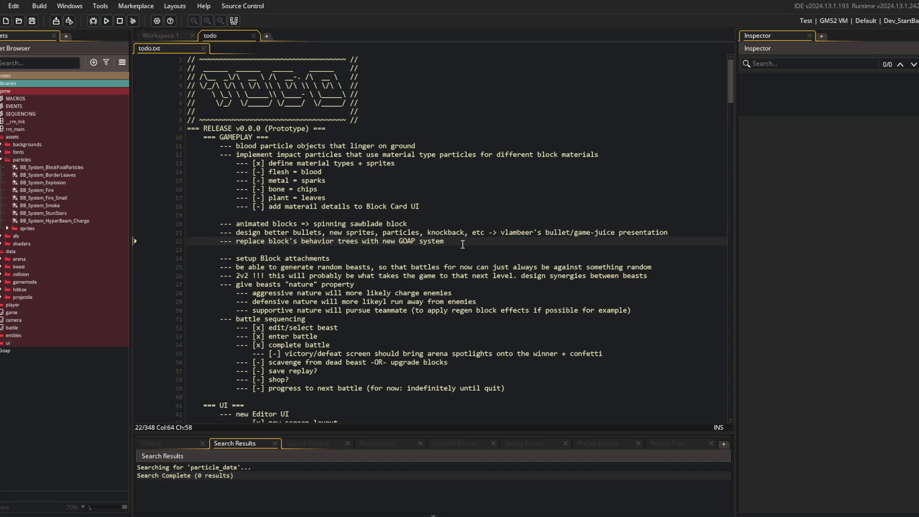
key(Return)
text(---)
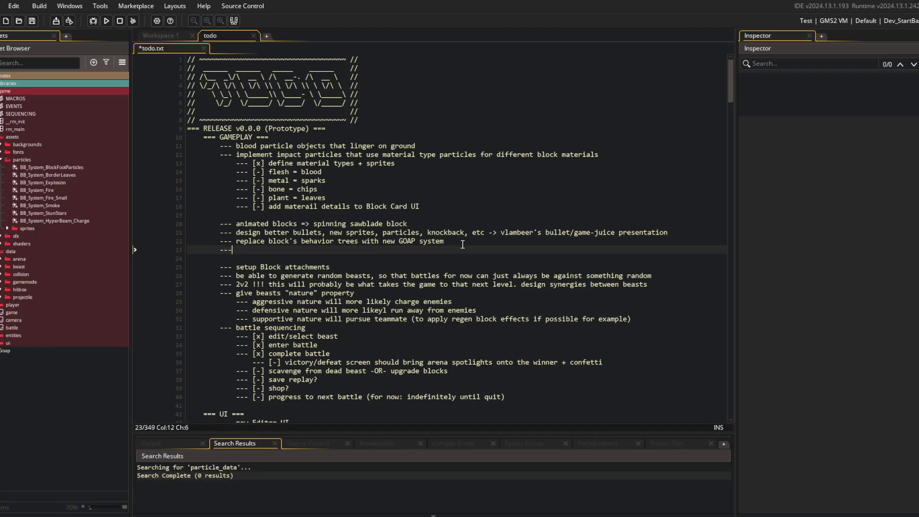
text( hard-rw)
key(BackSpace)
key(BackSpace)
text(reimplementation )
text( of the movement system)
- Save the updated todo list and launch a test run of the game
key(ctrl+s)
click(395, 206)
click(106, 21)
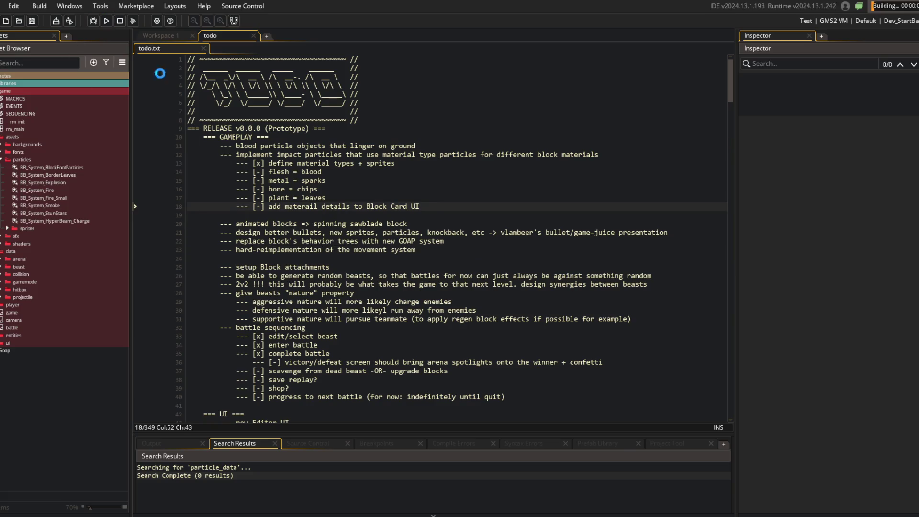
click(433, 250)
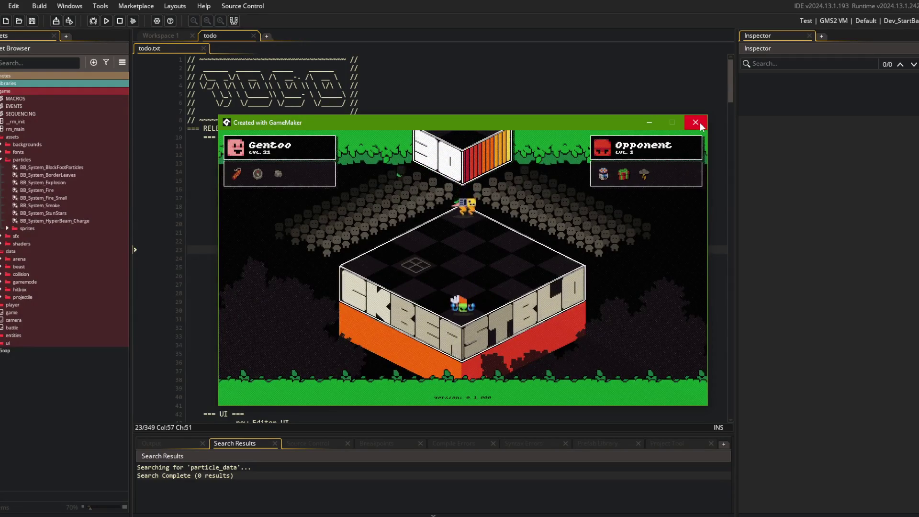
- Open My Beast 2 in the game's beast editor, dismiss the crash report, and return to todo.txt
key(Escape)
key(Return)
key(Right)
key(Return)
key(Return)
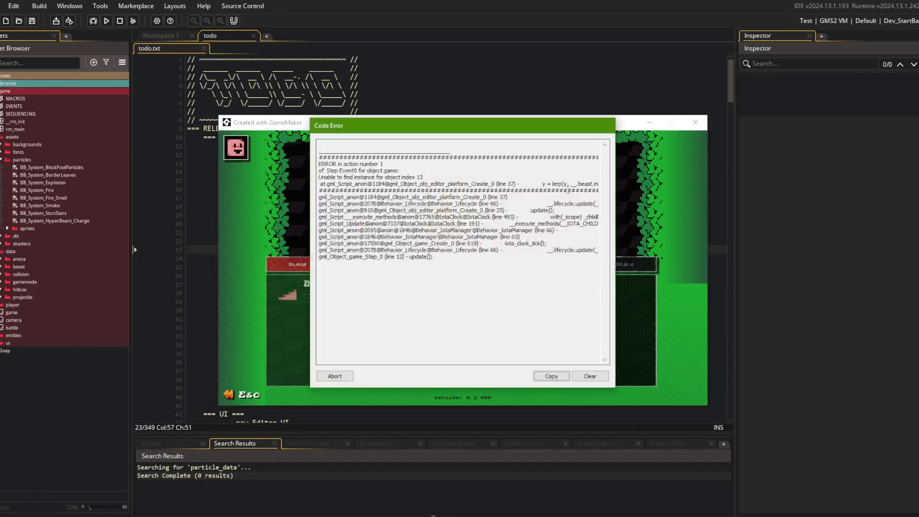
click(590, 376)
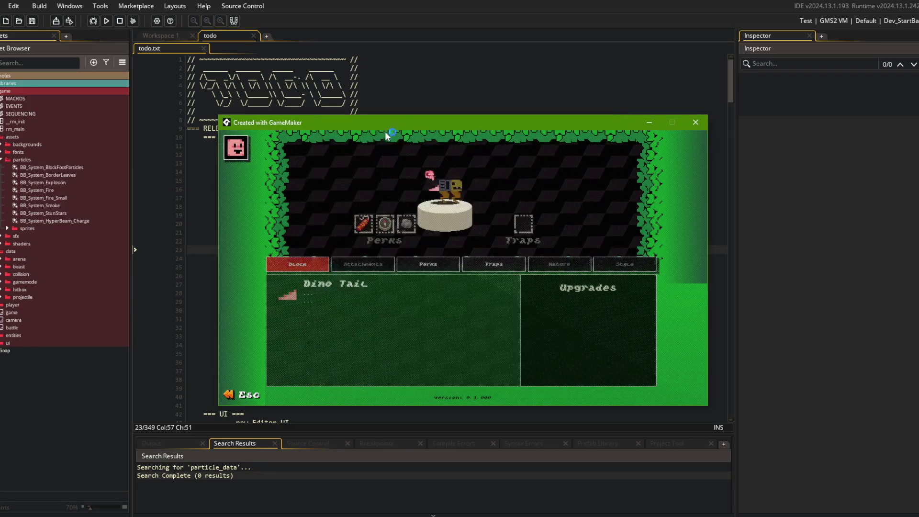
click(332, 90)
click(106, 21)
click(495, 189)
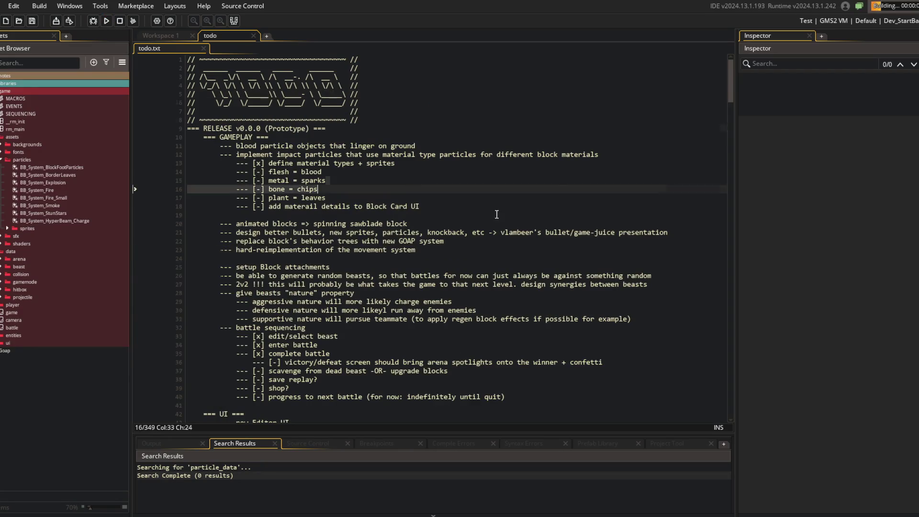
click(577, 261)
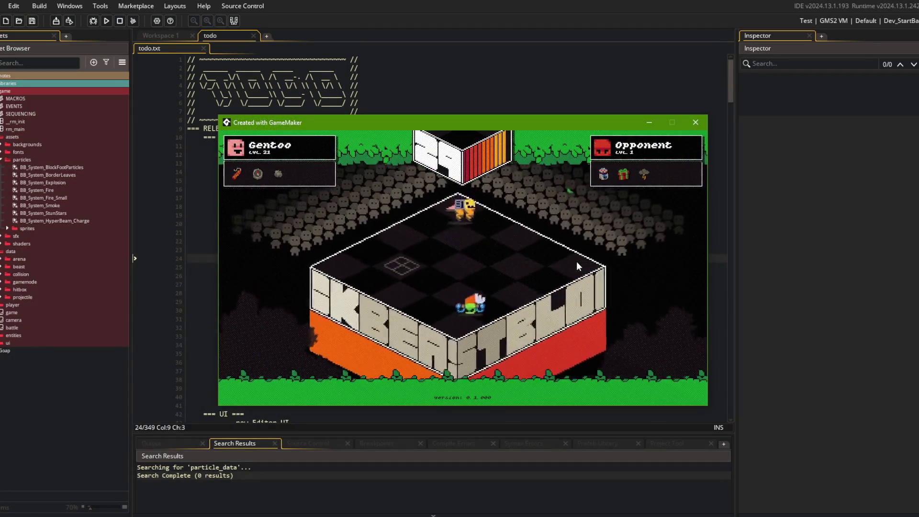
- Re-enter the beast editor from the main menu to trigger the crash again, then return to todo.txt
key(Escape)
key(Return)
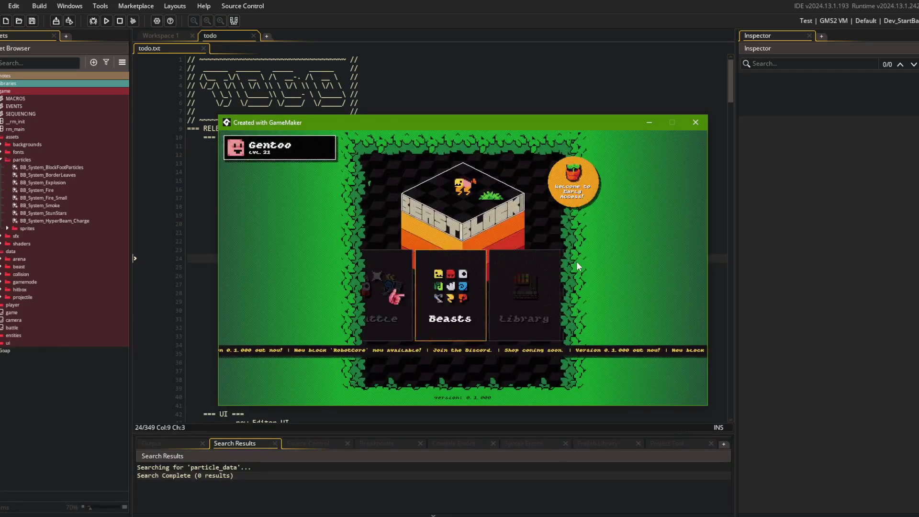
key(Return)
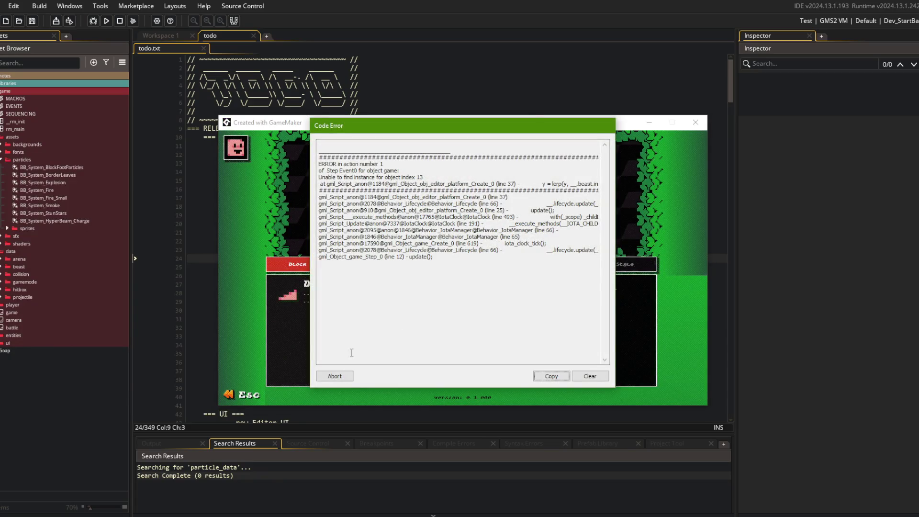
key(Escape)
click(400, 113)
scroll(506, 198, down, 3)
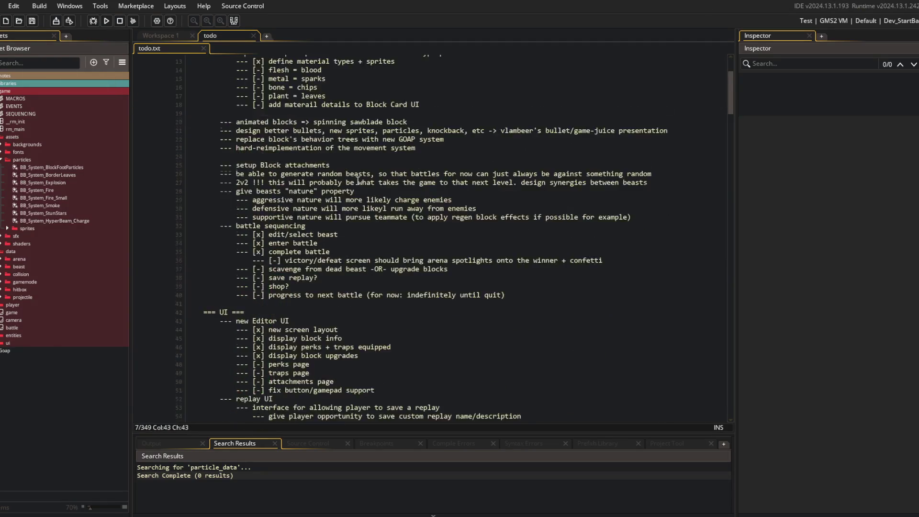
- Add a todo item about fixing cursor/editor bugs when navigating with buttons, gamepad or keyboard, and save
click(434, 133)
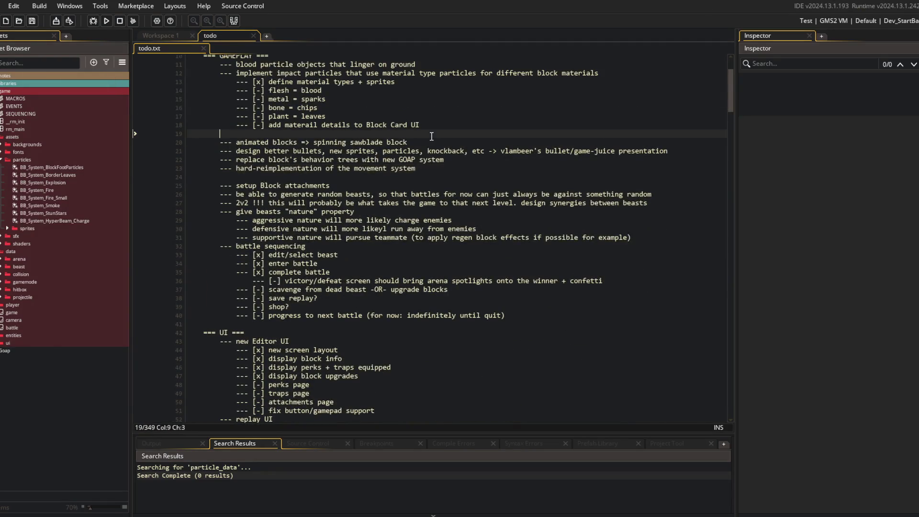
key(Return)
text(--- fix cursor)
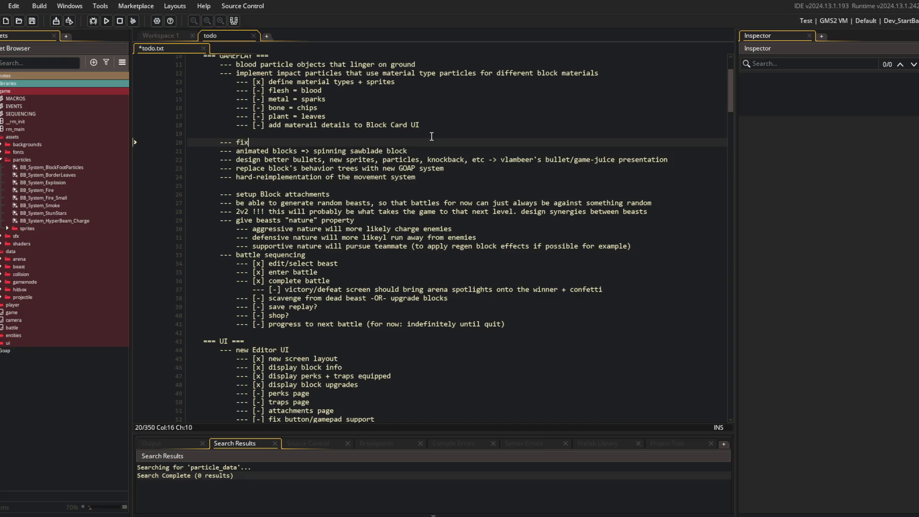
key(ctrl+BackSpace)
text(editor bugs when navigatio)
text(ng with buttons/gamepa)
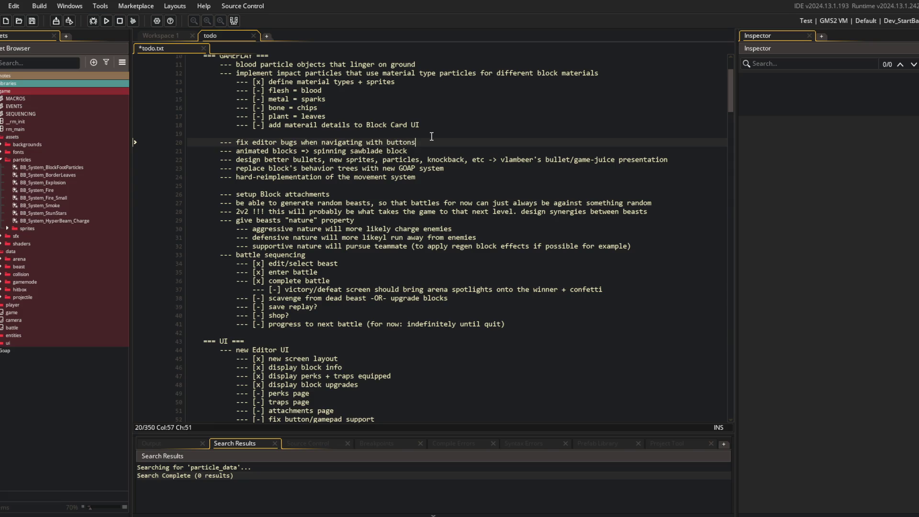
text(d/keyboard)
key(Home)
text(cursor)
key(ctrl+s)
- Add items 'be able to equip and unequip blocks again' and 'crash when navigating block in editor'
key(Return)
text(--- )
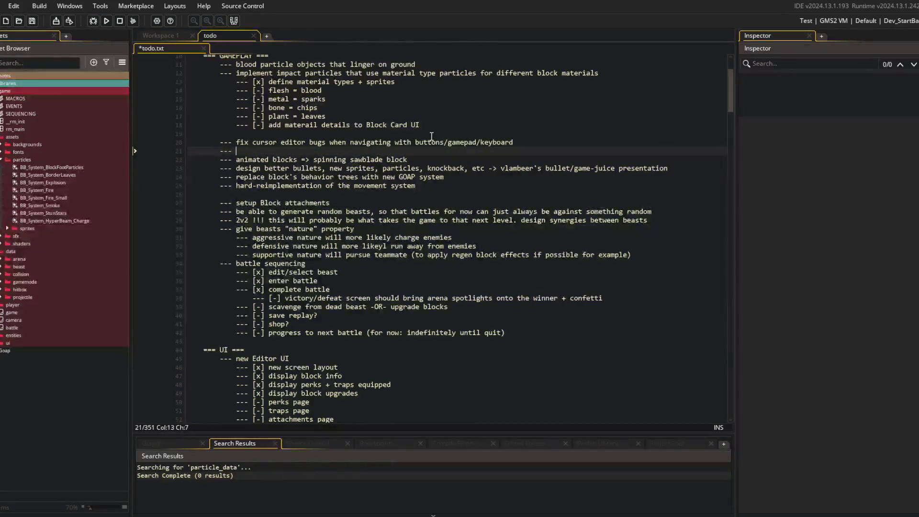
text(be able to equip and unquei)
key(BackSpace)
key(BackSpace)
key(BackSpace)
text(equi)
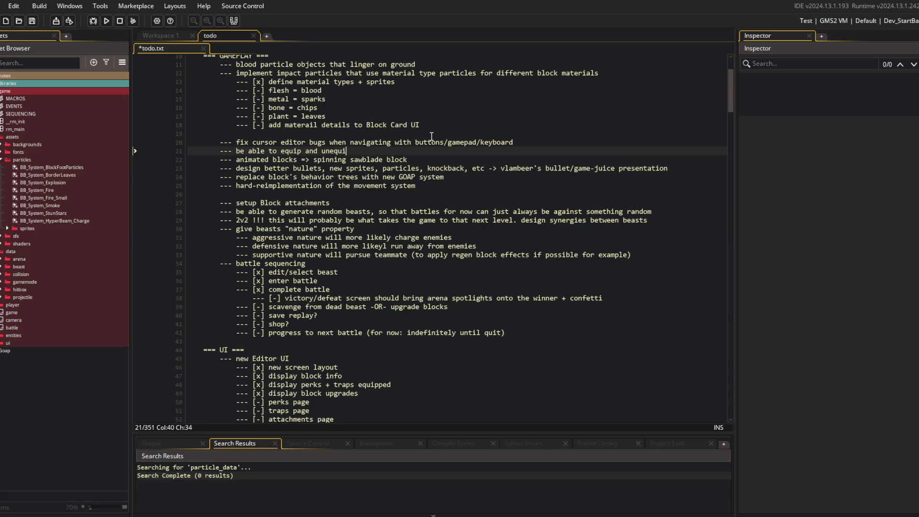
text(p blocks again)
key(Return)
text(--- crash)
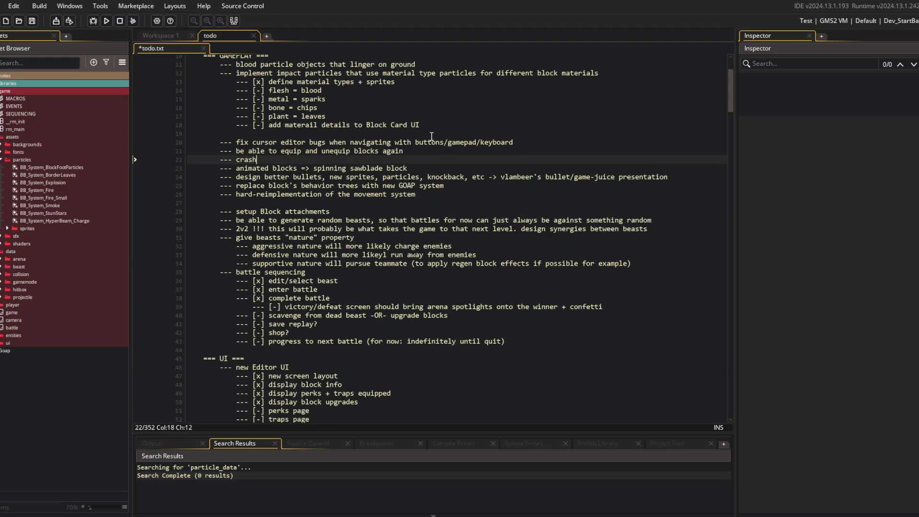
text( when navigating block in editor)
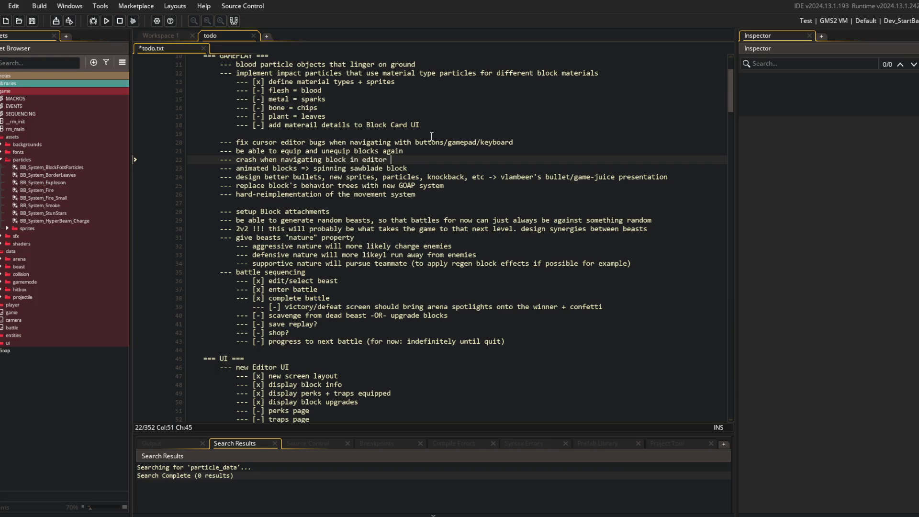
key(BackSpace)
key(BackSpace)
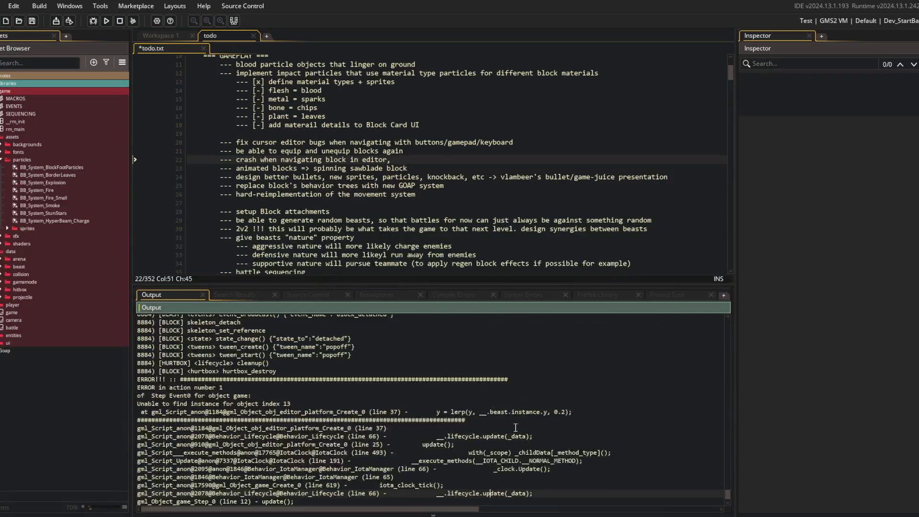
- Paste the 'Unable to find instance for object index 13' error under the crash item, indented
click(321, 412)
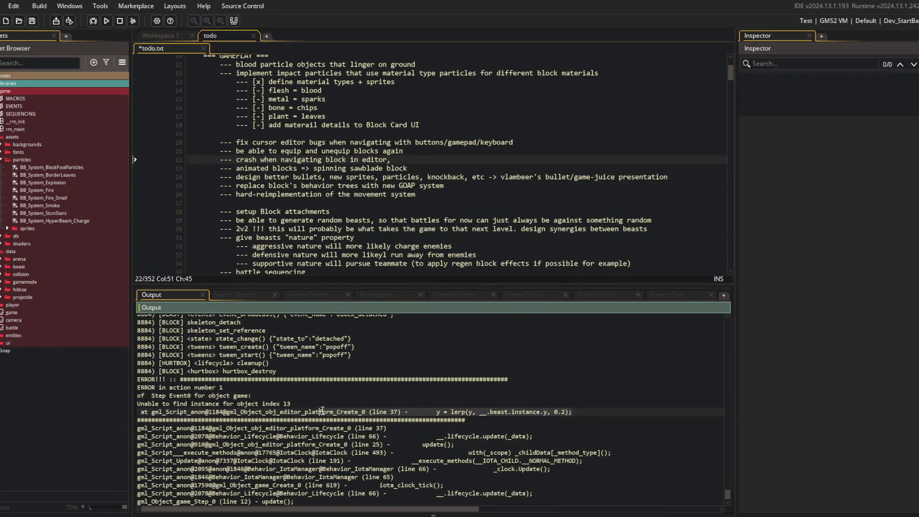
key(Up)
key(Up)
key(Up)
click(465, 177)
click(484, 158)
key(Return)
key(Return)
text(ERROR in action number 1 of  Step Event0 for object game: Unable to find instance for object index 13  at gml_Script_anon@1184@gml_Object_obj_editor_platform_Create_0 (line 37) - 		y = lerp(y, __.beast.instance.y, 0.2);)
key(Tab)
key(Tab)
key(Up)
key(Home)
key(Tab)
key(Tab)
key(Up)
key(Home)
key(Tab)
key(Tab)
key(Tab)
key(Down)
key(Tab)
key(Down)
key(Tab)
key(Up)
key(Up)
key(Up)
key(ctrl+s)
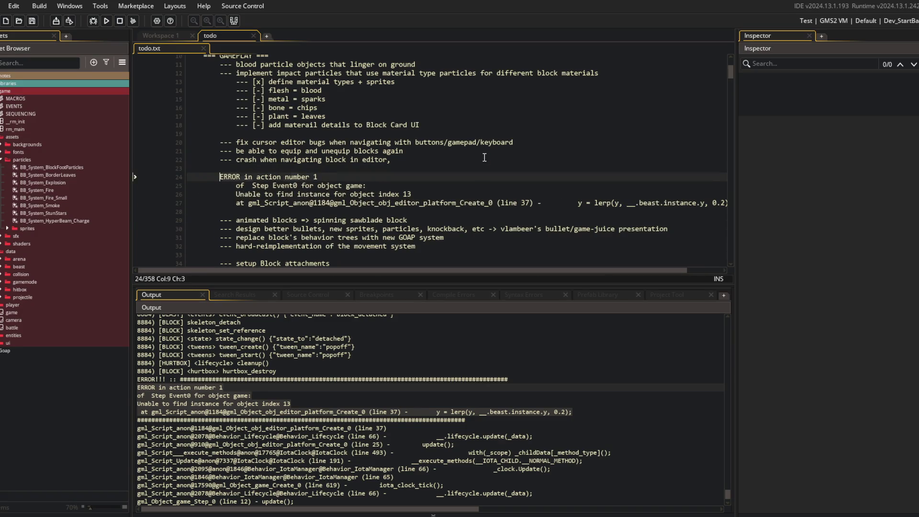
- Indent the error block one more level and remove the empty line above it
key(shift+Down)
key(shift+Down)
key(shift+Down)
key(Tab)
key(End)
key(Up)
key(Up)
key(Up)
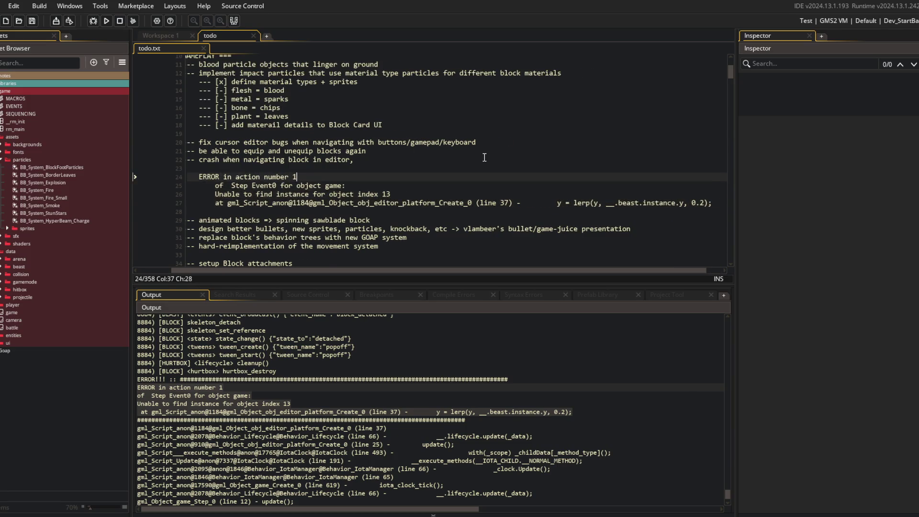
key(Up)
key(BackSpace)
key(BackSpace)
key(BackSpace)
key(Down)
key(Down)
key(Down)
key(End)
key(Up)
key(Down)
key(End)
key(shift+Up)
key(shift+Up)
key(shift+Up)
key(shift+Home)
key(ctrl+c)
key(BackSpace)
key(Up)
- Move the crash item above its error block, delete leftover blank lines, and save todo.txt
key(Up)
key(Up)
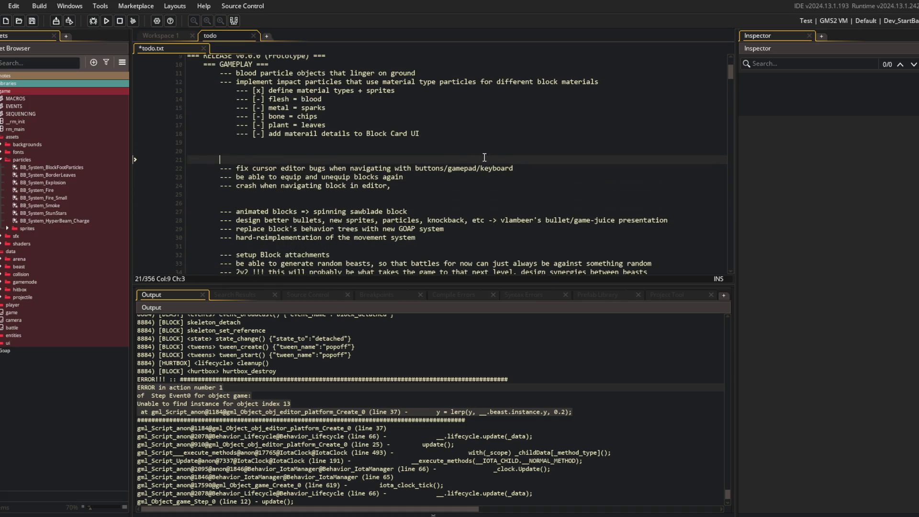
key(ctrl+v)
click(485, 158)
key(ctrl+s)
key(Up)
key(Home)
key(Tab)
key(Down)
key(Down)
key(Down)
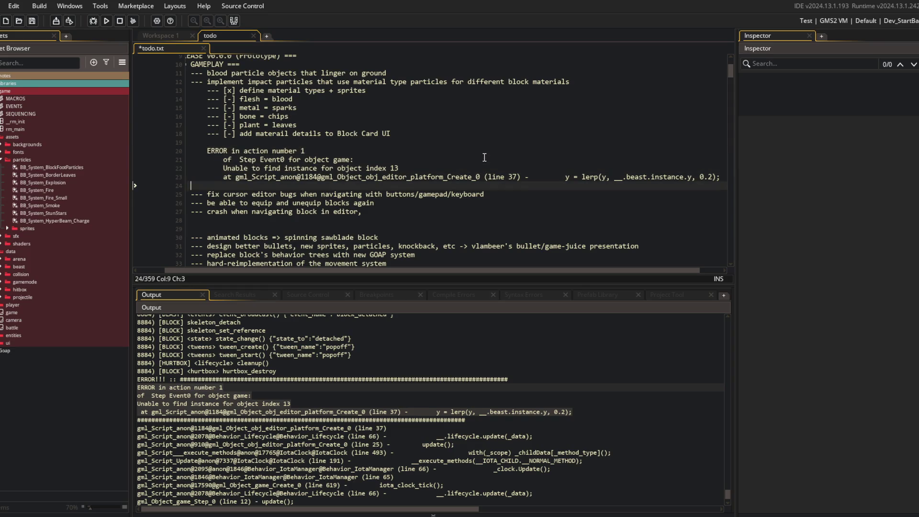
key(shift+End)
key(BackSpace)
key(Up)
key(Up)
key(Up)
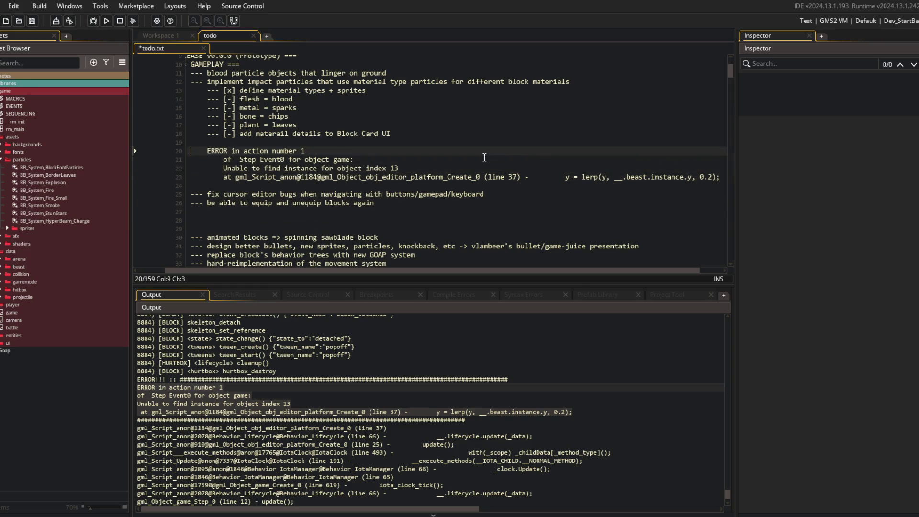
text(--- crash when navigating block in editor,)
key(ctrl+s)
key(Home)
key(Down)
key(Down)
key(Down)
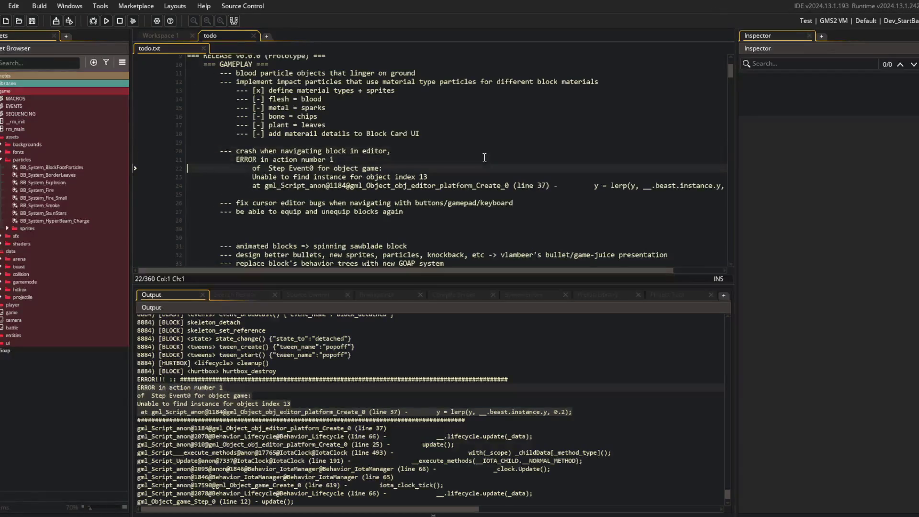
key(Delete)
key(Down)
key(Down)
key(Delete)
key(Delete)
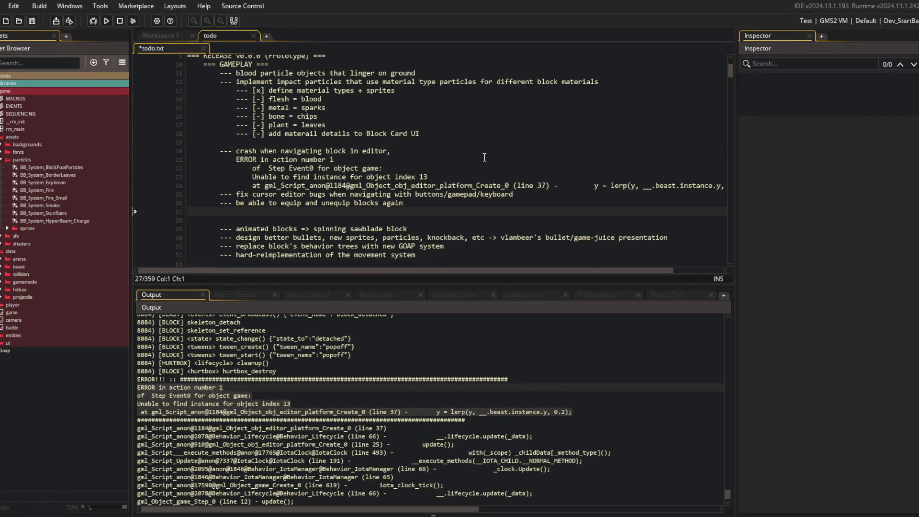
key(ctrl+s)
click(484, 158)
scroll(485, 157, up, 3)
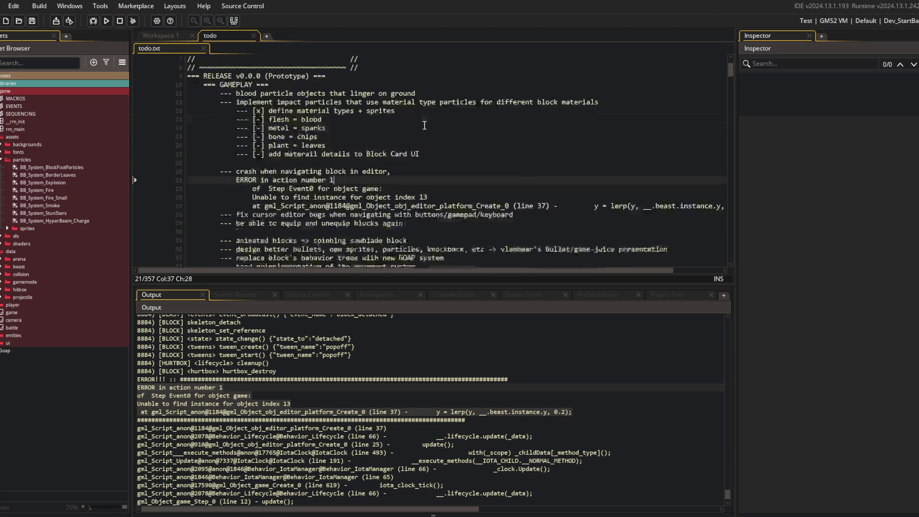
click(233, 20)
click(356, 140)
click(133, 113)
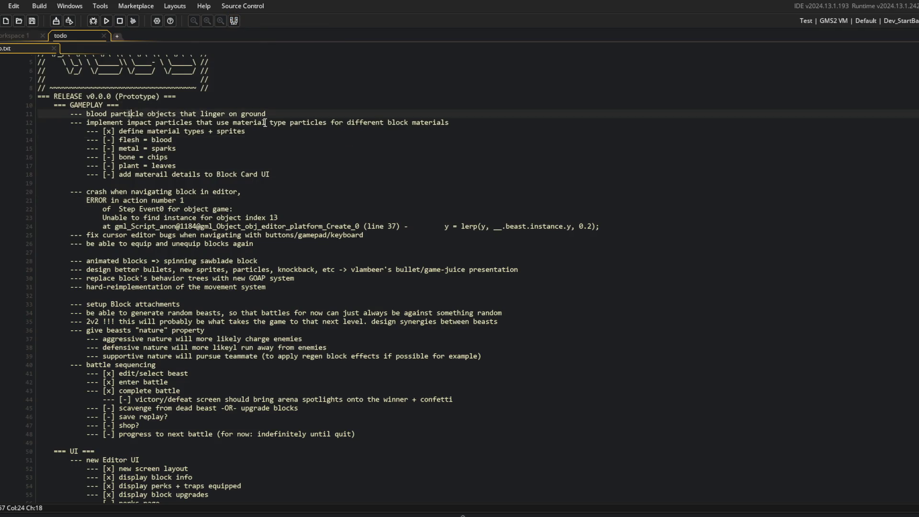
click(340, 191)
key(Down)
click(269, 192)
key(Home)
key(shift+Down)
key(shift+Down)
key(shift+Down)
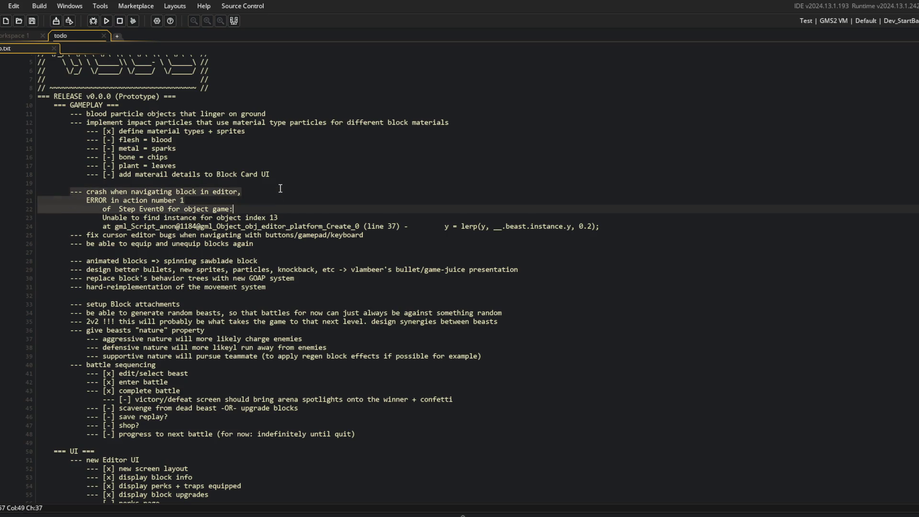
key(Delete)
key(shift+Down)
key(shift+Down)
key(Delete)
key(Up)
key(Up)
key(Up)
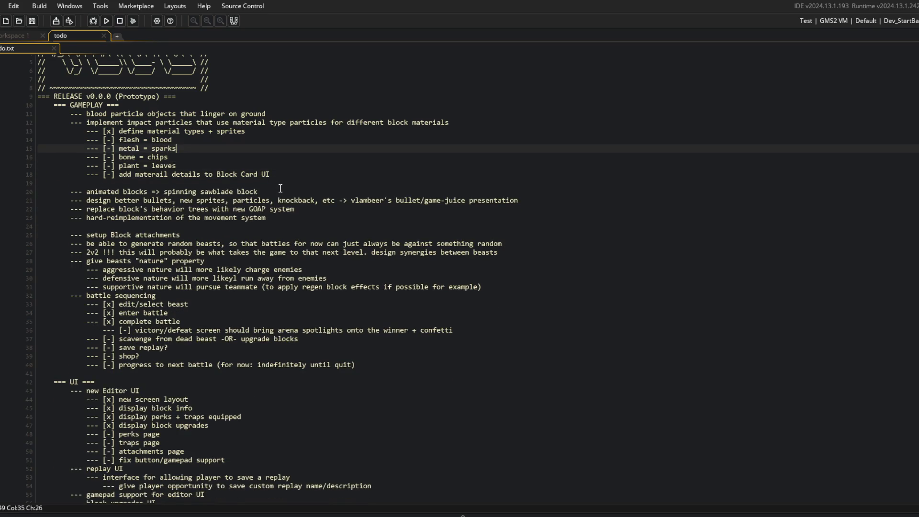
key(ctrl+z)
key(ctrl+z)
key(ctrl+z)
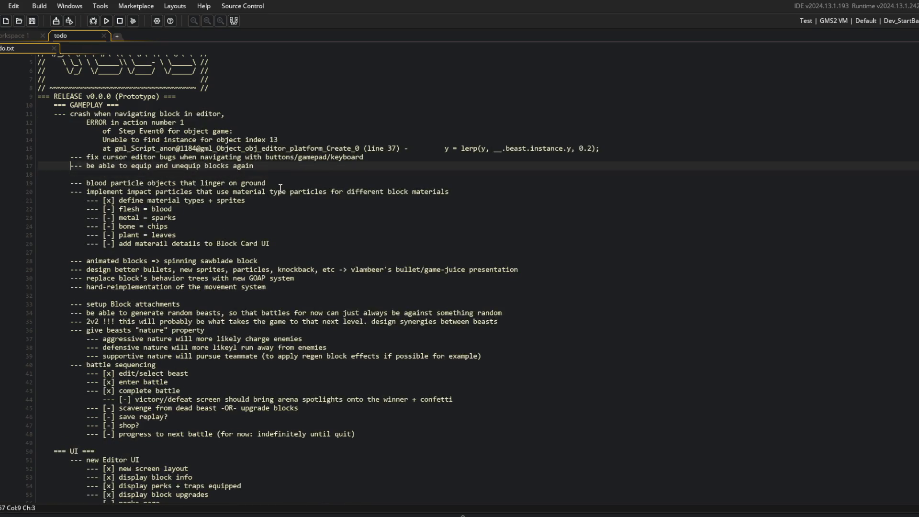
key(Up)
key(Up)
key(Up)
key(Home)
key(Tab)
key(Down)
key(Down)
key(Down)
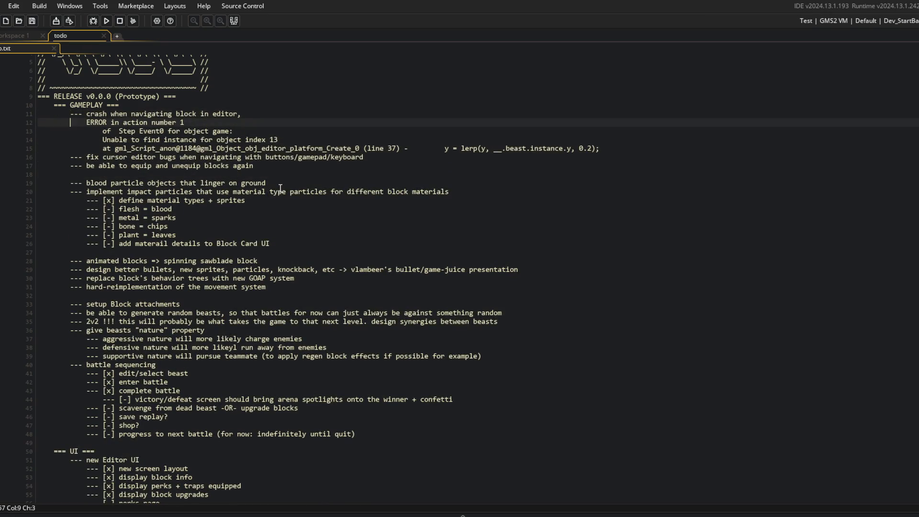
key(Down)
key(Down)
key(Down)
key(End)
key(Down)
key(Down)
key(Up)
key(Up)
key(shift+Home)
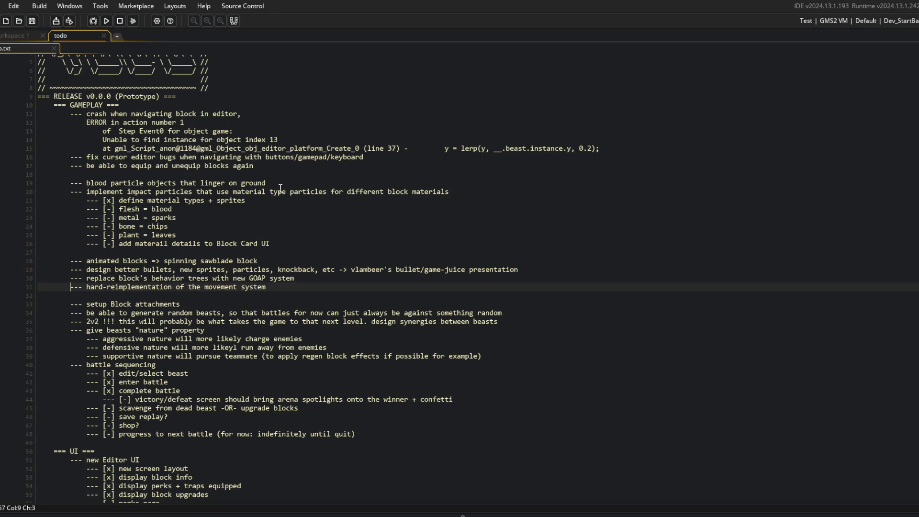
key(shift+Up)
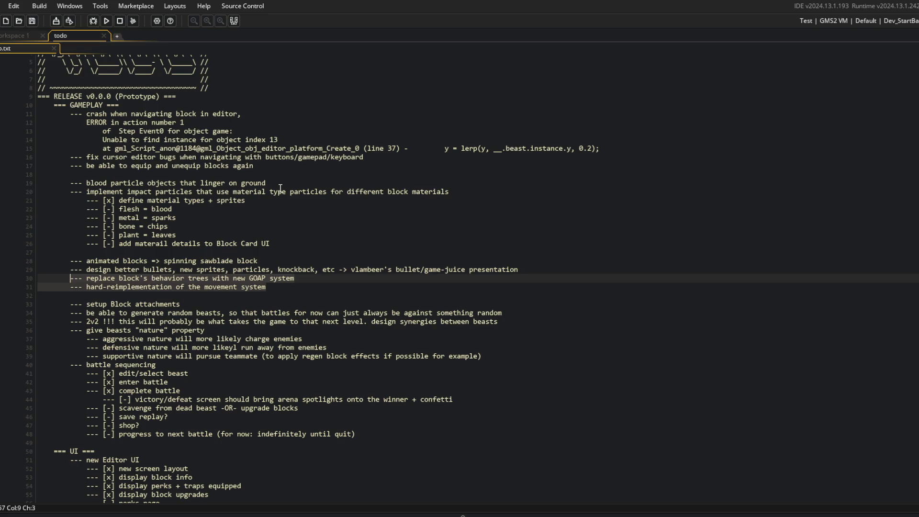
click(320, 270)
click(314, 276)
key(Down)
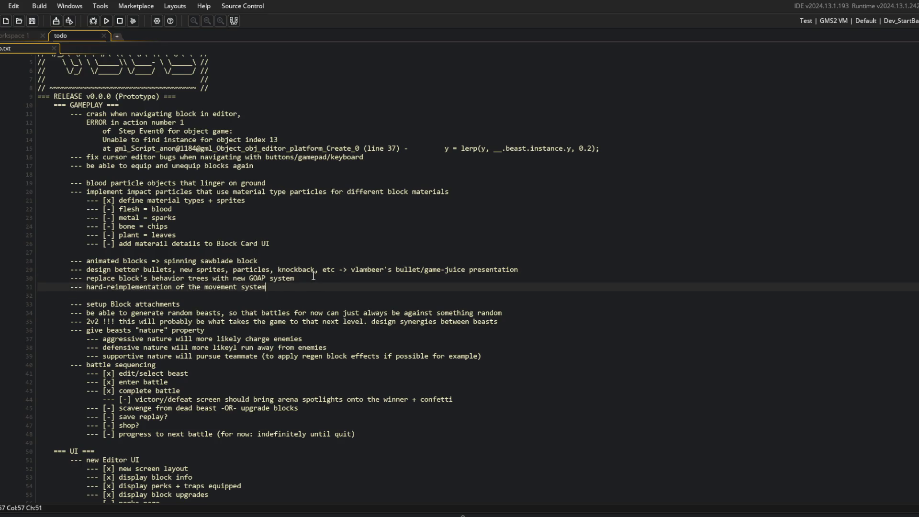
key(Home)
click(203, 360)
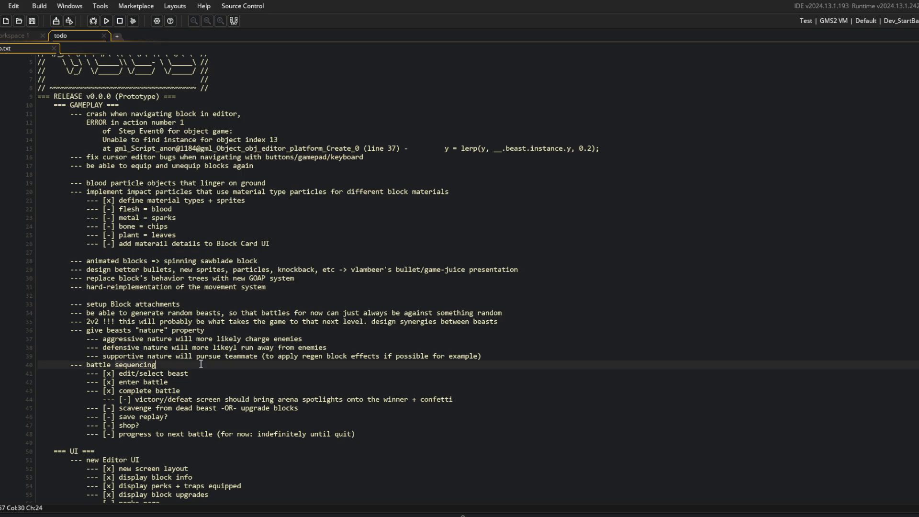
- Separate the nature task group from battle sequencing with a blank line
key(End)
key(Return)
key(Up)
key(Up)
key(Up)
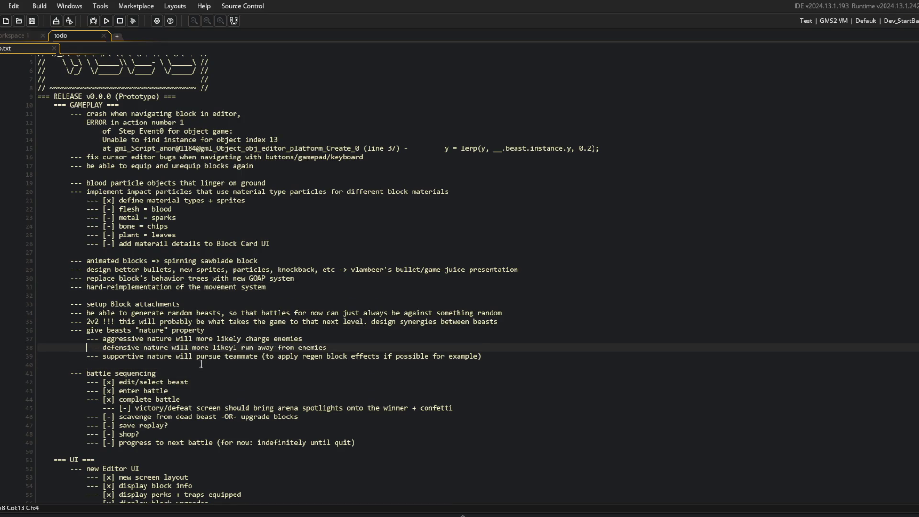
click(294, 133)
drag(268, 183, 287, 411)
click(401, 356)
click(271, 330)
click(201, 295)
click(198, 305)
- Move 'setup Block attachments' below the 2v2 task, discarding a draft '- Postpone' line
scroll(197, 305, down, 3)
key(shift+Home)
key(ctrl+x)
key(Down)
key(Down)
key(End)
key(Return)
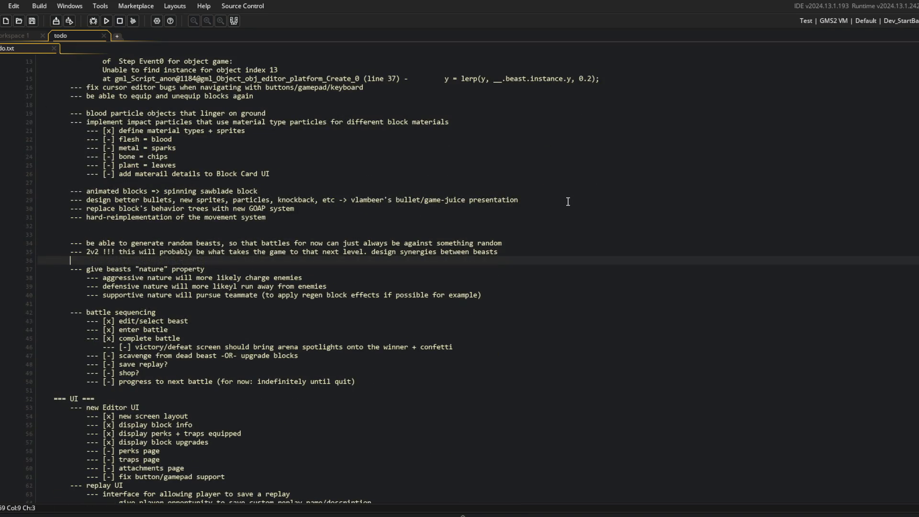
key(BackSpace)
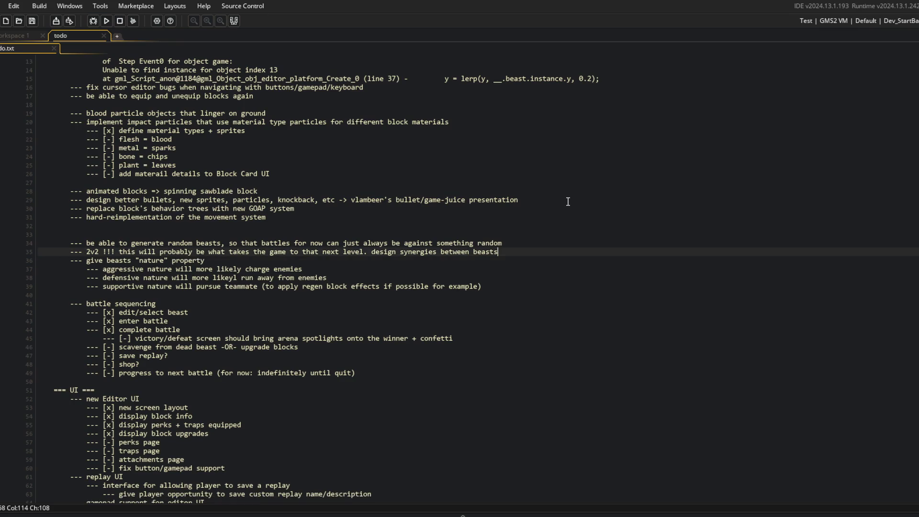
key(Return)
key(Return)
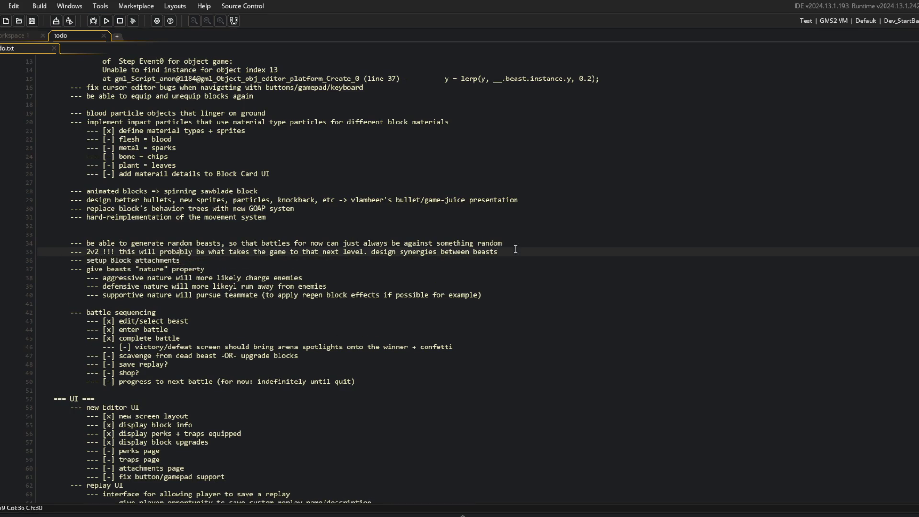
key(ctrl+v)
key(Home)
key(Return)
key(Up)
text(- )
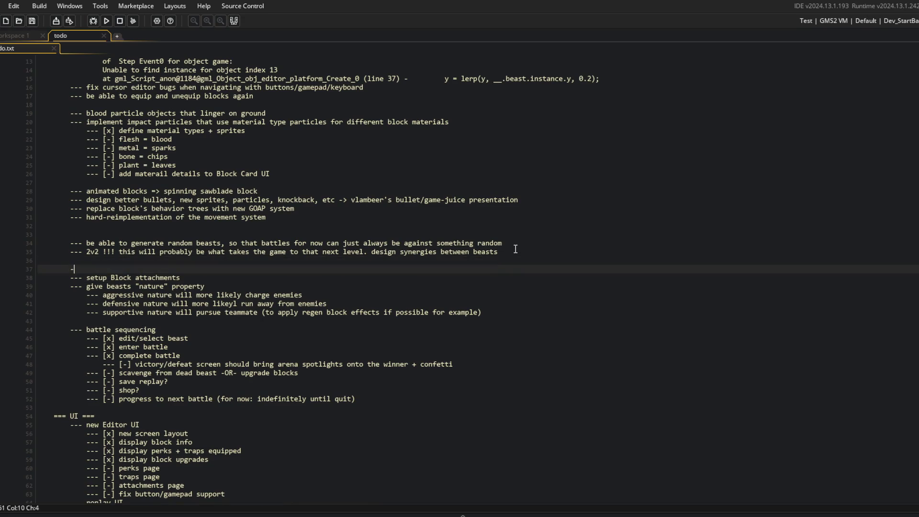
text(Postpone)
key(shift+Home)
key(BackSpace)
key(BackSpace)
- Cut the Block attachments and beast nature tasks out of the gameplay list
key(Down)
key(Home)
key(shift+Down)
key(shift+Down)
key(shift+Down)
key(shift+End)
key(BackSpace)
key(BackSpace)
key(BackSpace)
key(BackSpace)
key(Delete)
- Paste the tasks under RELEASE v1.0.0 (Early Access) and dedent the nature lines one level
scroll(505, 265, down, 20)
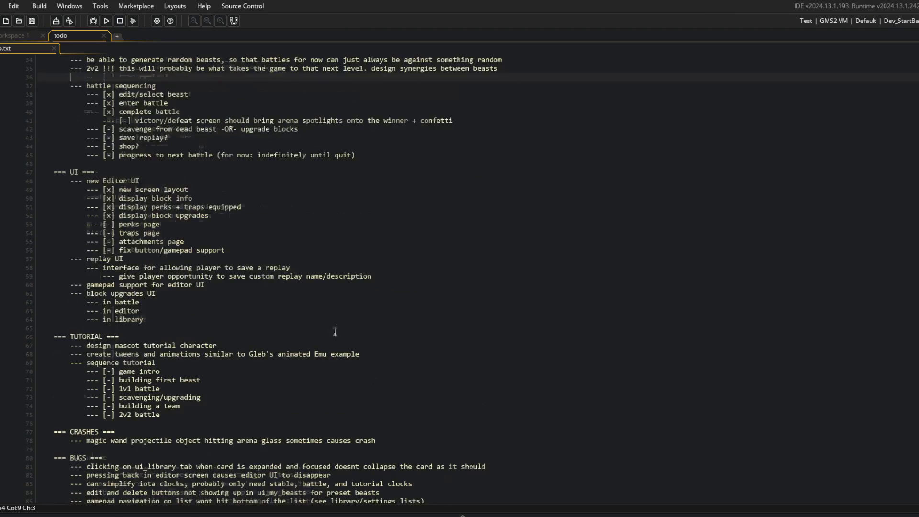
click(214, 362)
key(Return)
key(ctrl+v)
key(shift+Up)
key(shift+Up)
key(shift+Up)
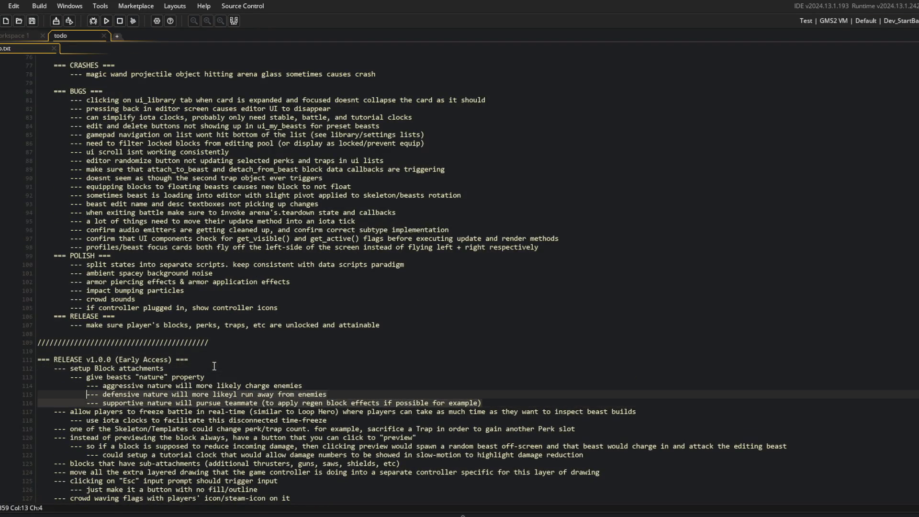
key(shift+Tab)
click(272, 350)
scroll(272, 350, up, 6)
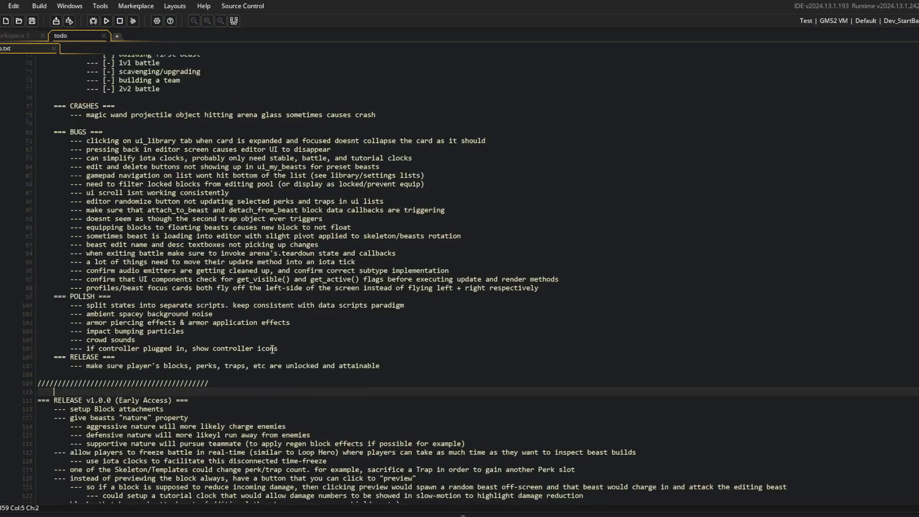
click(272, 350)
scroll(272, 350, up, 4)
click(272, 349)
click(298, 332)
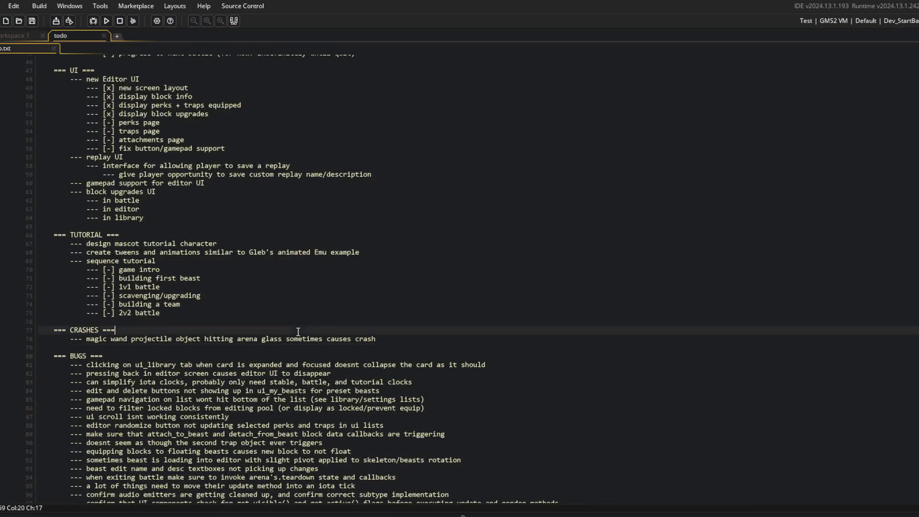
- Cut the CRASHES section and delete the pressing-back and edit/delete buttons bug items
key(ctrl+x)
key(ctrl+x)
key(ctrl+x)
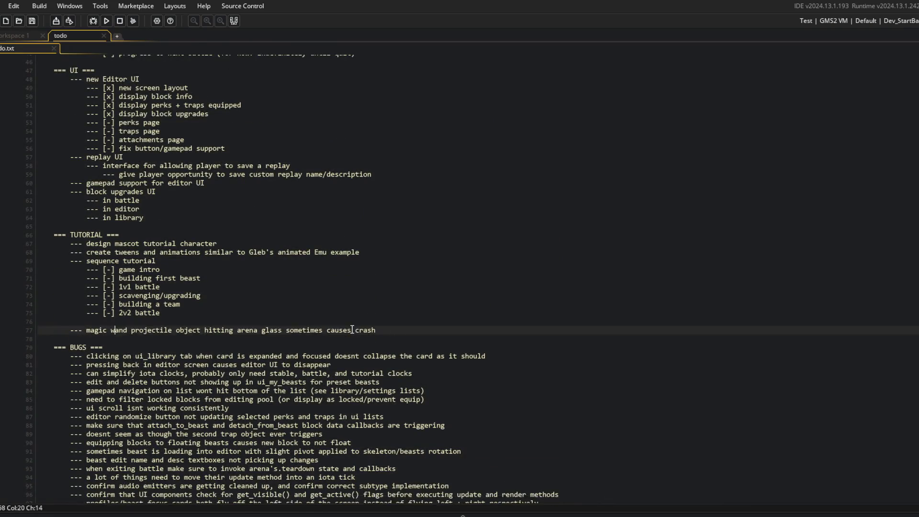
scroll(367, 330, up, 1)
scroll(367, 330, up, 1)
click(279, 309)
scroll(279, 312, down, 2)
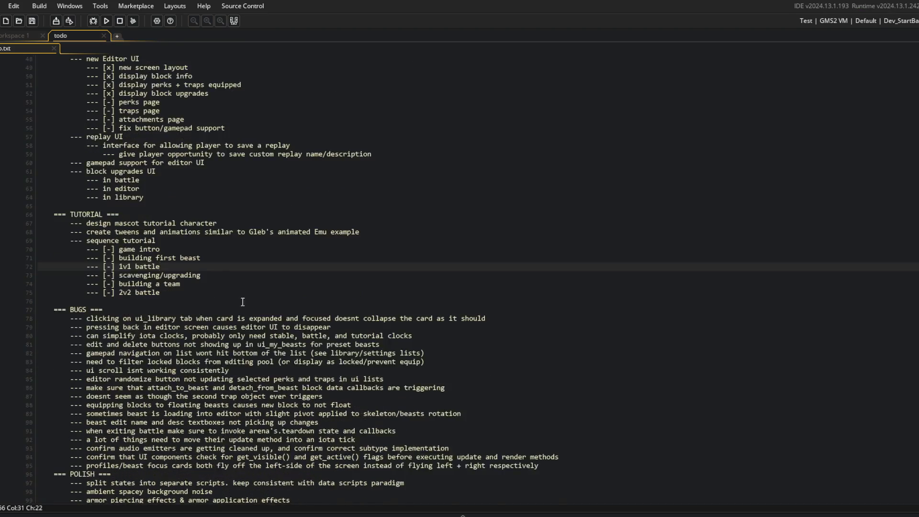
click(229, 319)
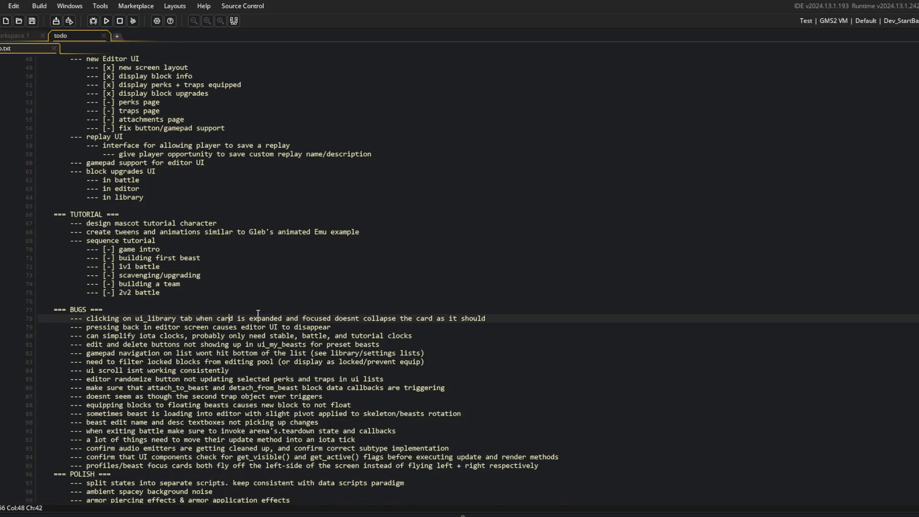
click(331, 327)
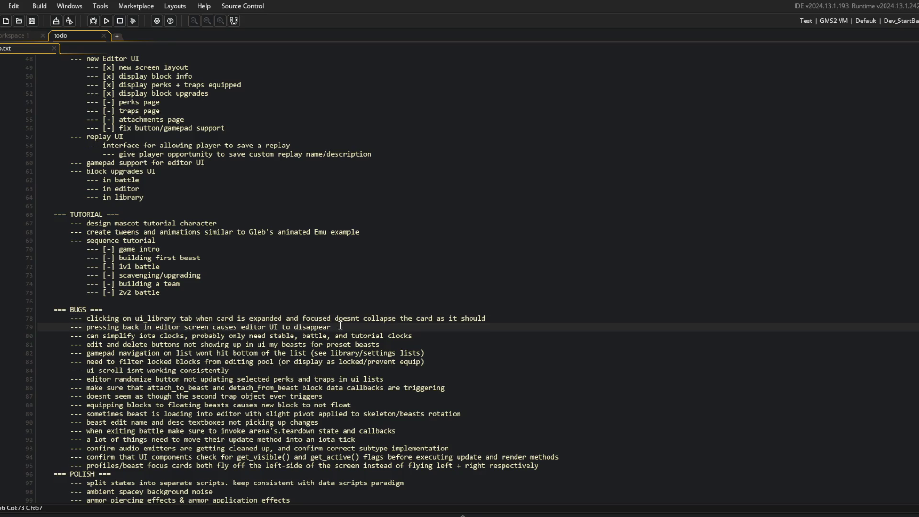
key(ctrl+d)
click(266, 335)
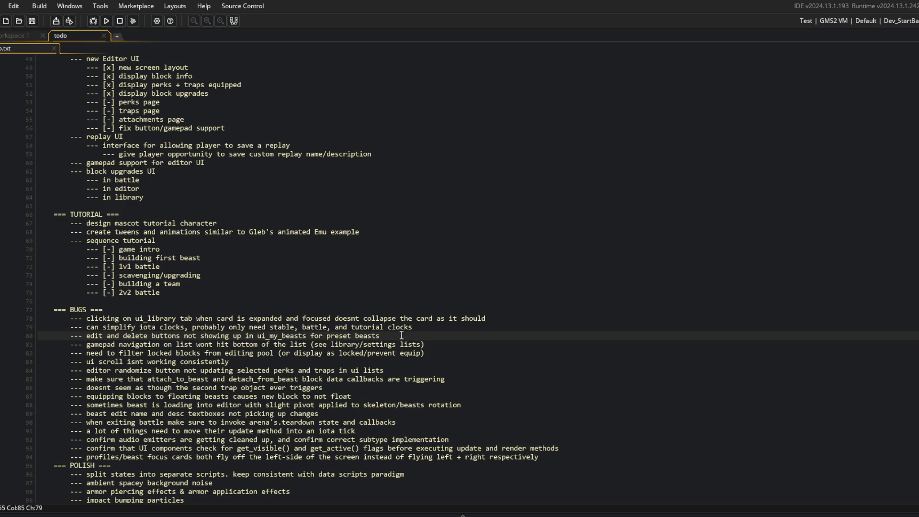
key(ctrl+d)
- Move the ui scroll bug above gamepad navigation and delete the editor randomize button bug
click(402, 336)
click(258, 344)
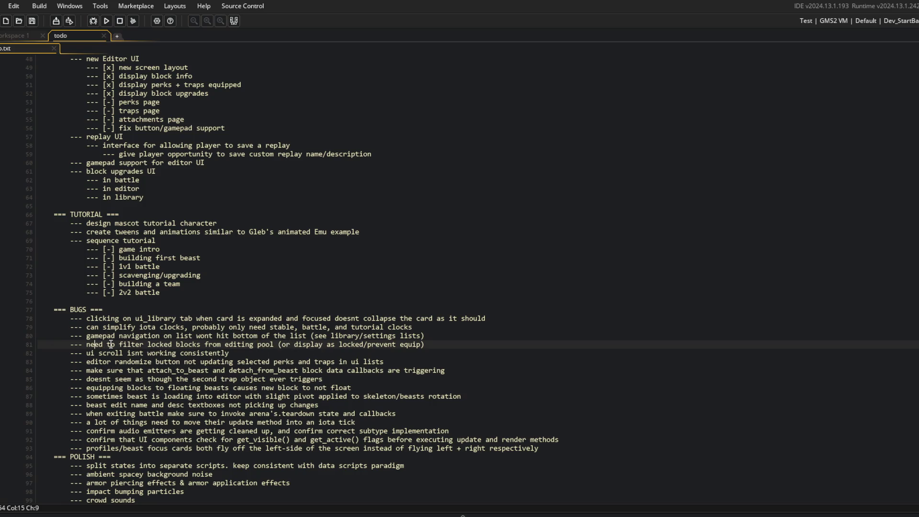
click(220, 353)
click(250, 355)
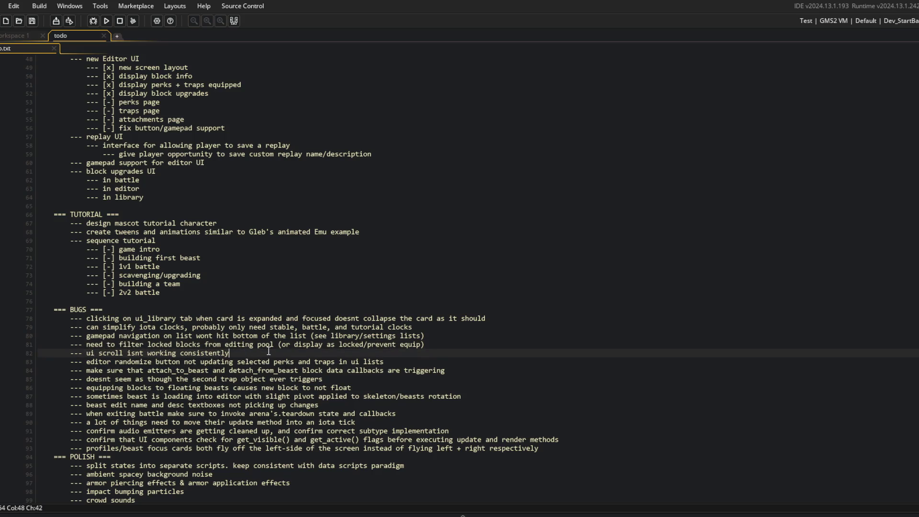
key(alt+Up)
key(alt+Up)
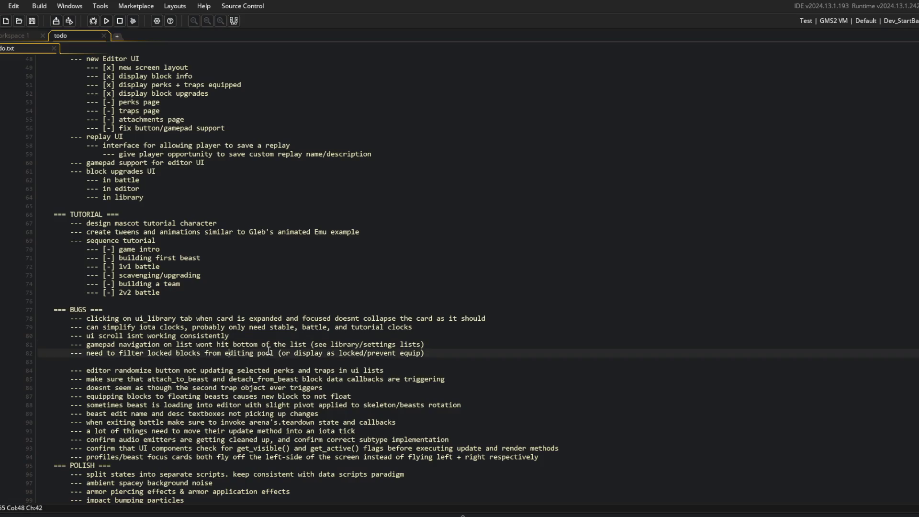
key(Down)
key(Down)
key(Down)
key(Up)
key(shift+Home)
key(shift+Home)
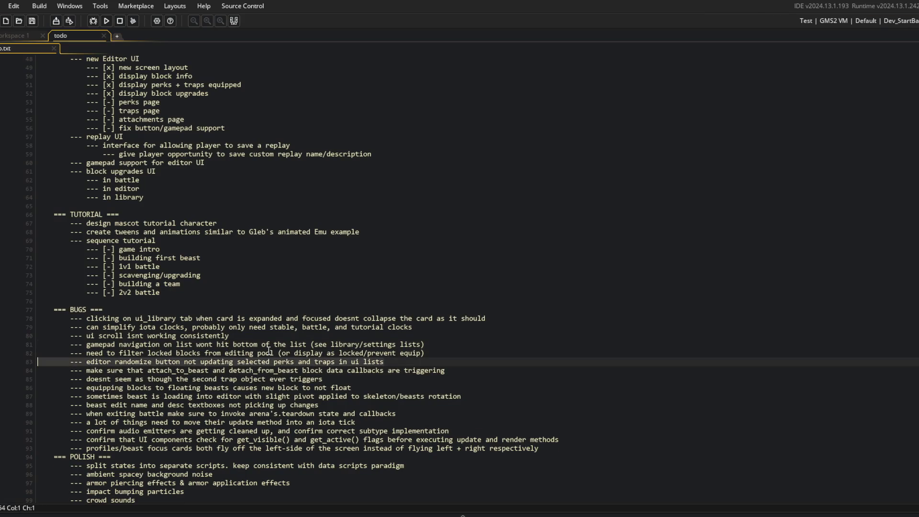
key(BackSpace)
key(BackSpace)
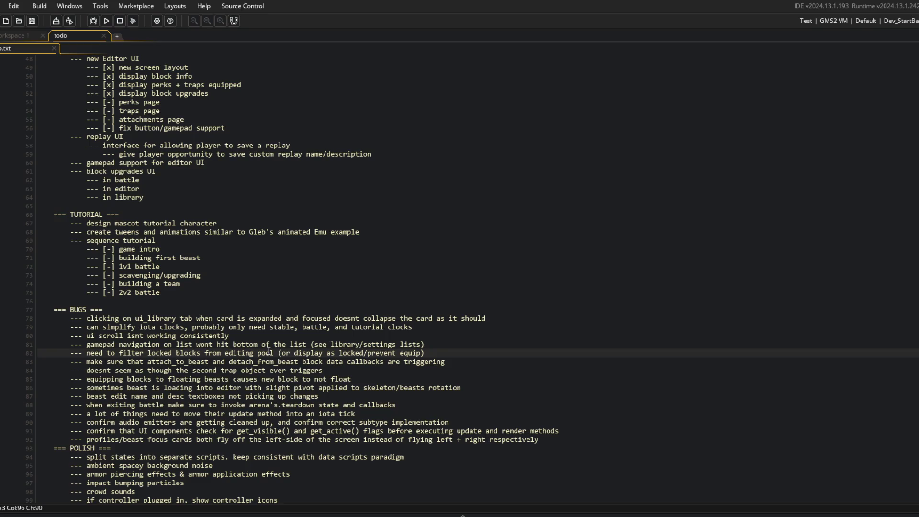
- Move the second trap object item below the equipping blocks item and remove the leftover empty line
key(Down)
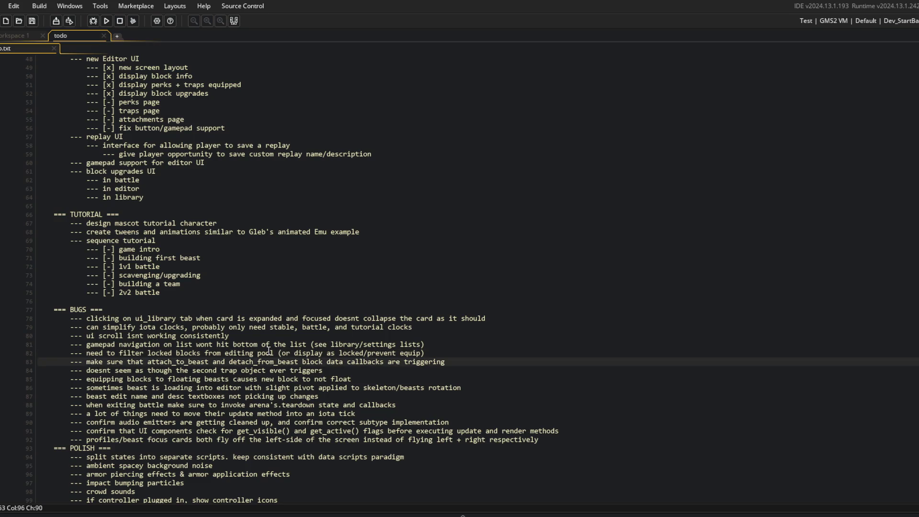
key(Down)
key(Down)
key(Up)
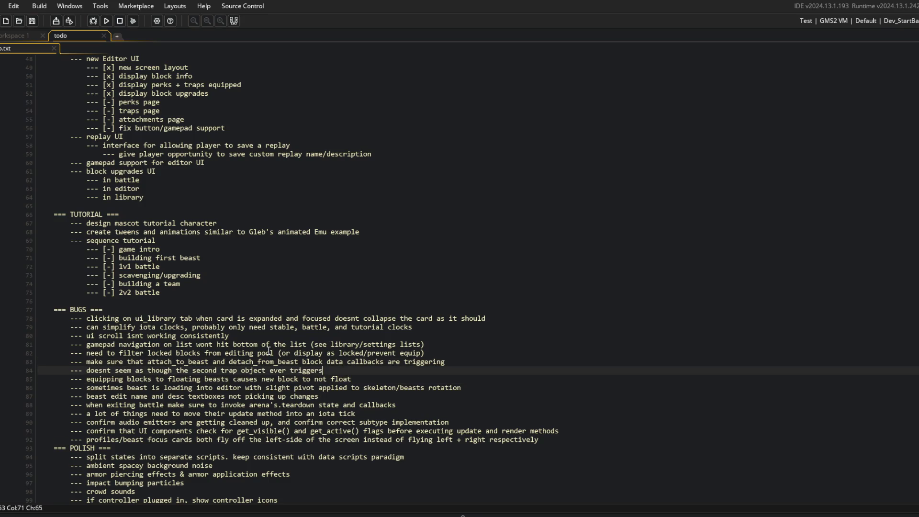
key(shift+Home)
key(ctrl+x)
key(Down)
key(End)
key(Return)
key(ctrl+v)
key(Up)
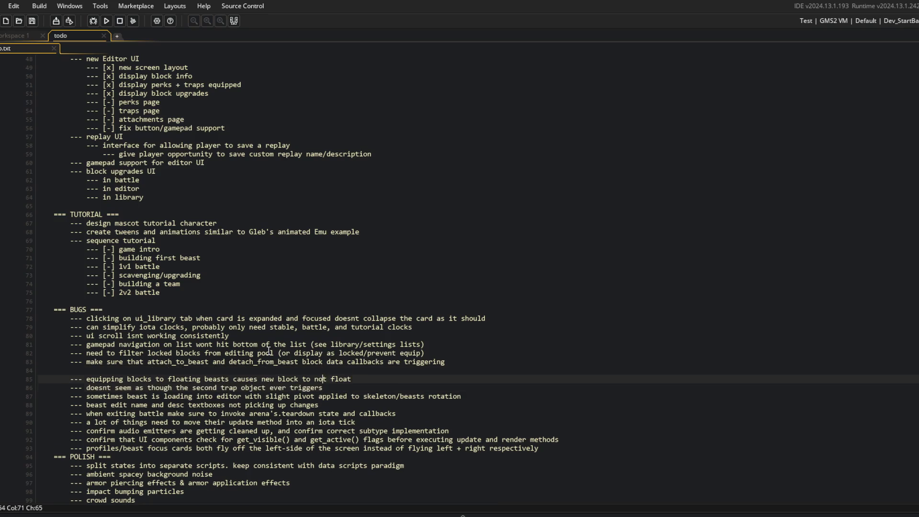
key(Up)
key(BackSpace)
- Delete the beast loading pivot and beast edit name bug items
key(Down)
key(Down)
key(Down)
key(Up)
key(shift+Home)
key(shift+Home)
key(BackSpace)
key(Delete)
key(Down)
key(Up)
key(shift+Home)
key(shift+Home)
key(BackSpace)
key(Delete)
key(Down)
key(Up)
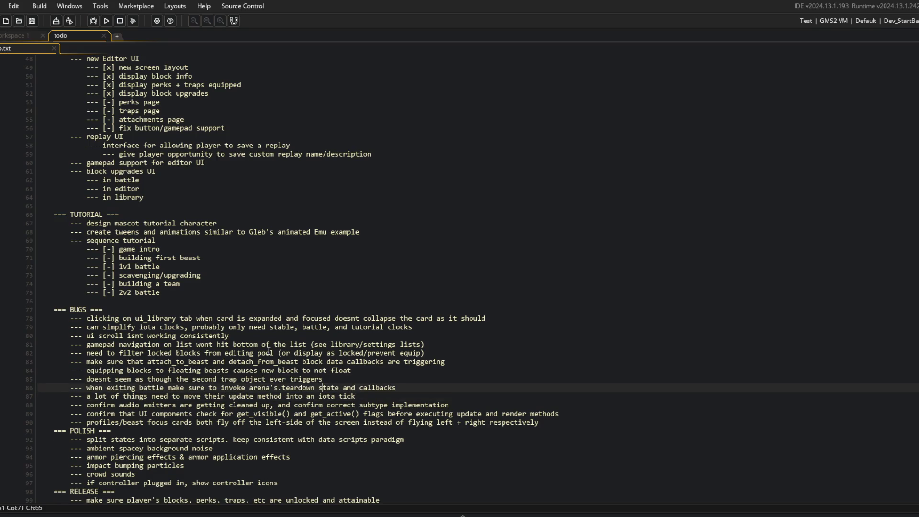
key(Down)
- Delete the iota tick update item and cut the get_visible()/get_active() check item
key(shift+Home)
key(shift+Home)
key(BackSpace)
key(Delete)
key(End)
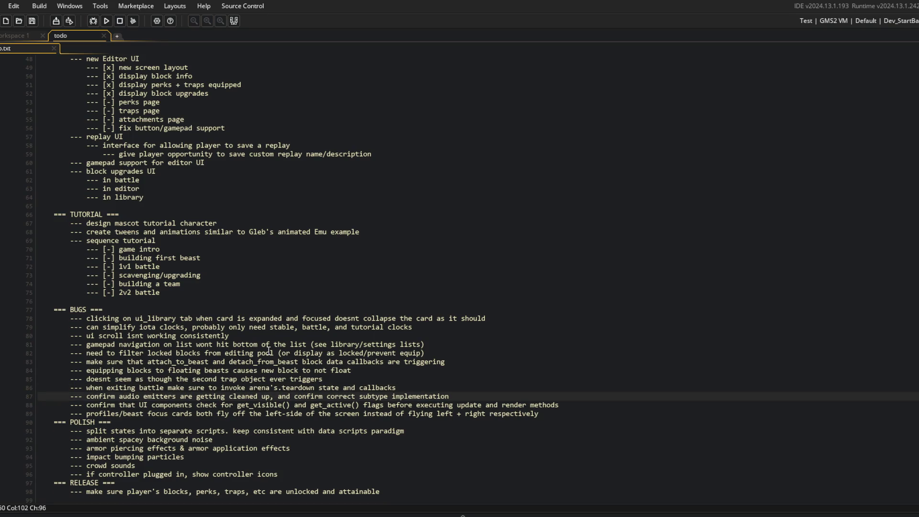
key(Down)
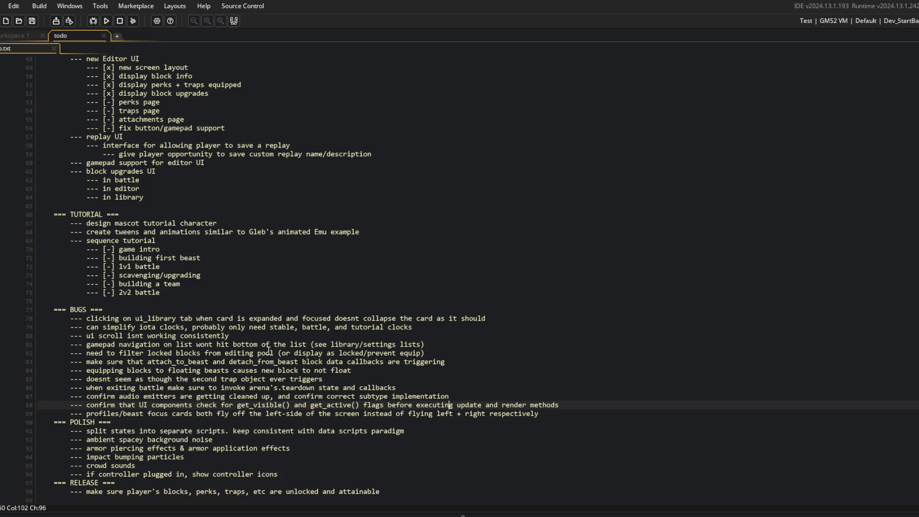
key(Home)
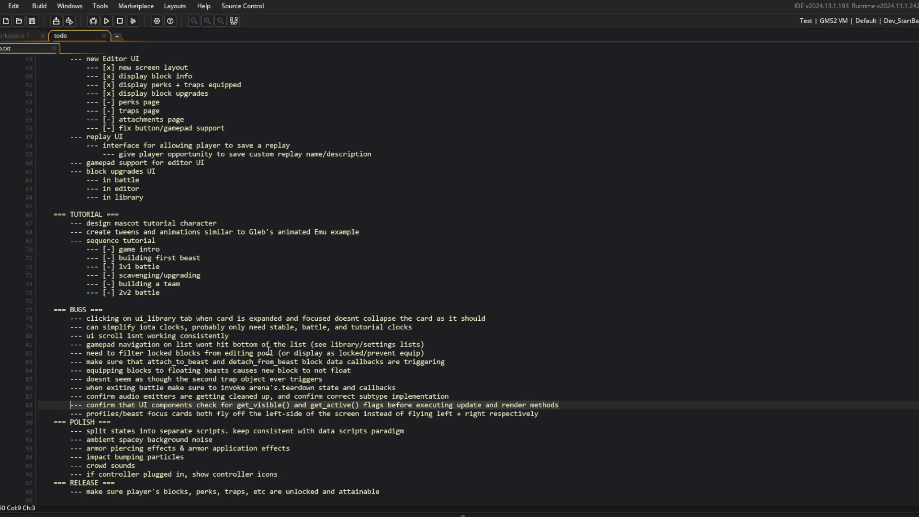
key(ctrl+x)
key(Down)
key(Down)
key(Down)
key(End)
scroll(286, 382, down, 10)
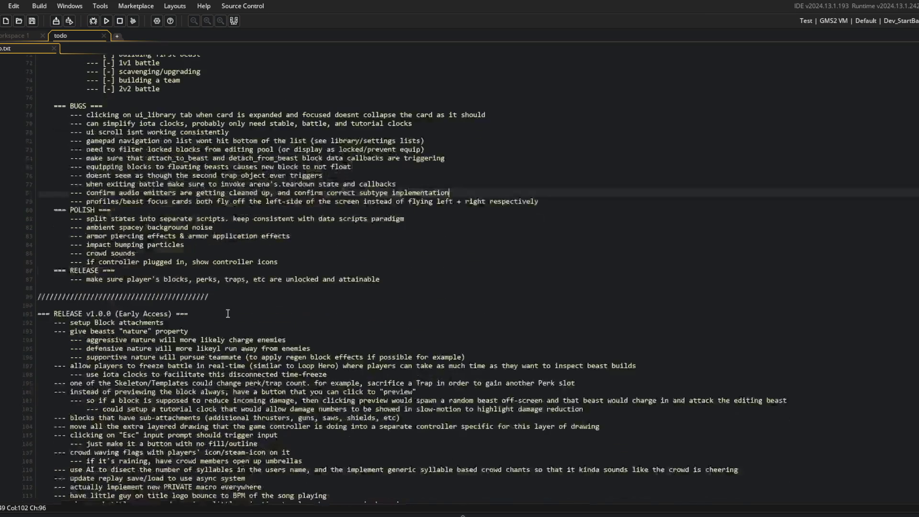
- Paste the get_visible check item on a new line below the sub-attachments task
click(282, 327)
key(Down)
key(End)
key(Return)
key(ctrl+v)
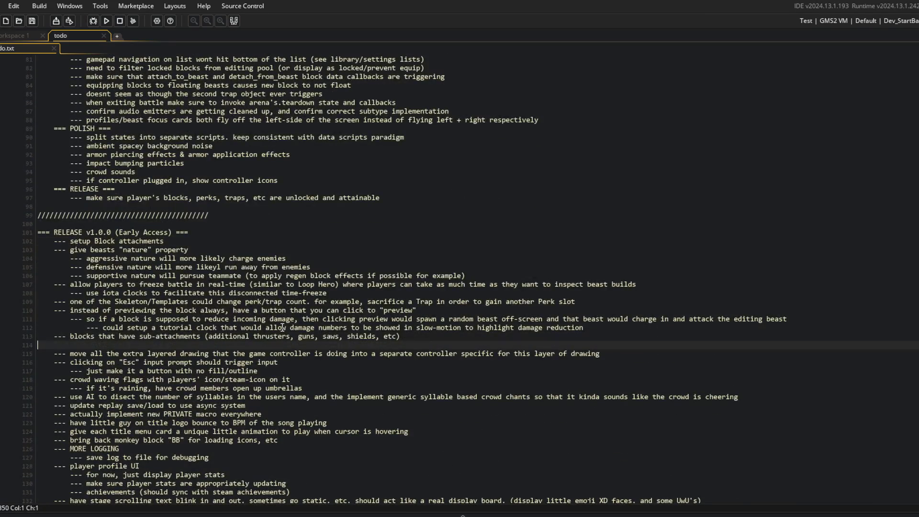
- Move the confirm audio emitters item from the bugs list into the RELEASE v1.0.0 list
scroll(282, 327, up, 6)
click(173, 265)
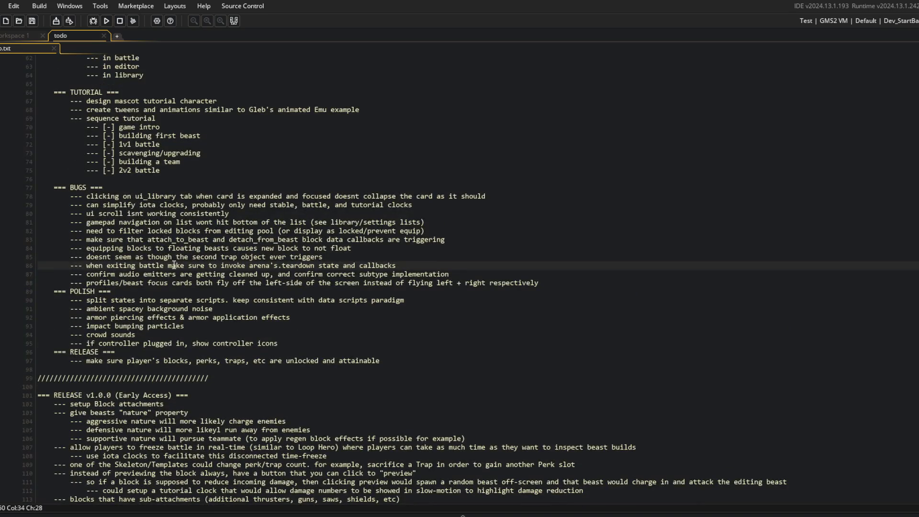
key(Down)
key(End)
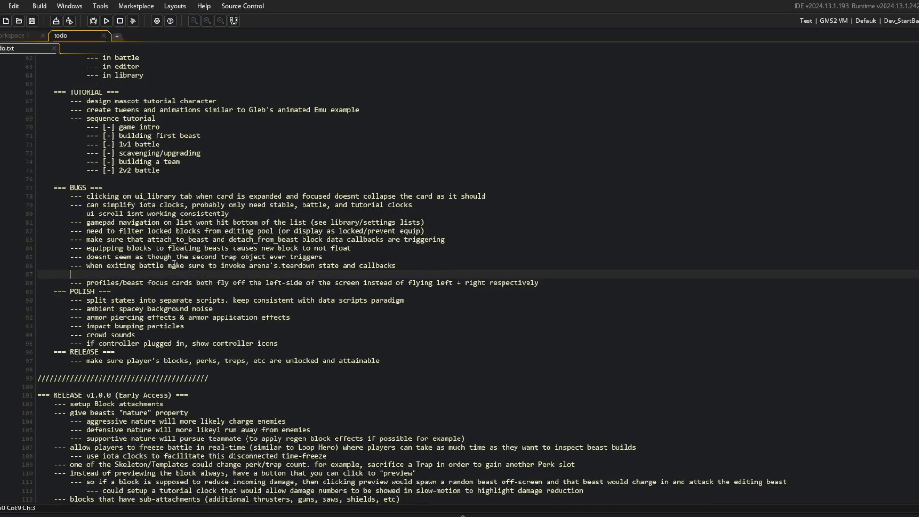
key(shift+Home)
key(shift+Home)
key(BackSpace)
key(BackSpace)
scroll(173, 266, down, 5)
click(543, 377)
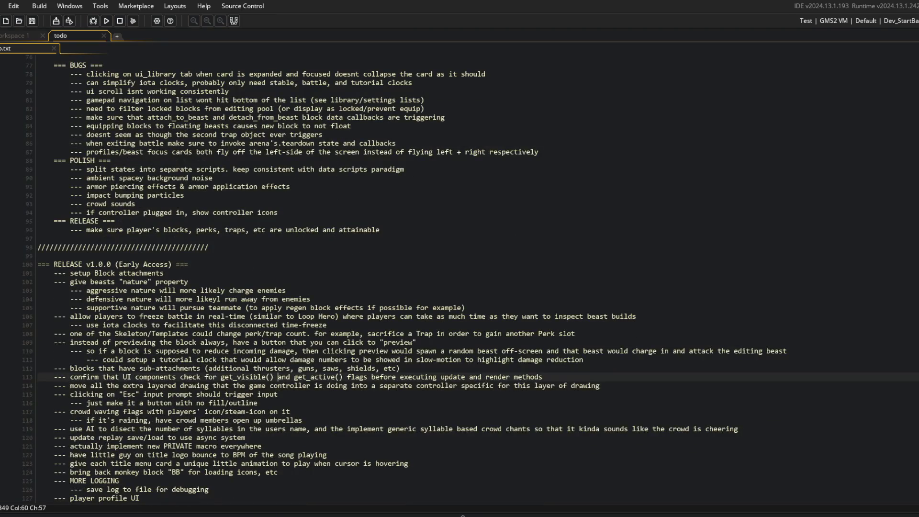
key(Return)
key(ctrl+v)
- Move the split states line from POLISH to the end of the release list and remove the empty line
scroll(277, 265, up, 4)
click(276, 265)
click(157, 272)
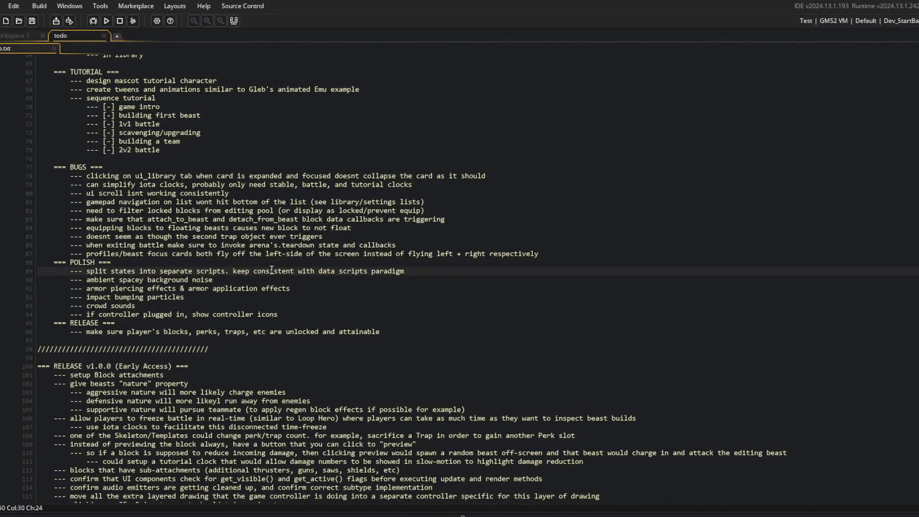
key(shift+Home)
key(ctrl+x)
key(Down)
key(Down)
key(Down)
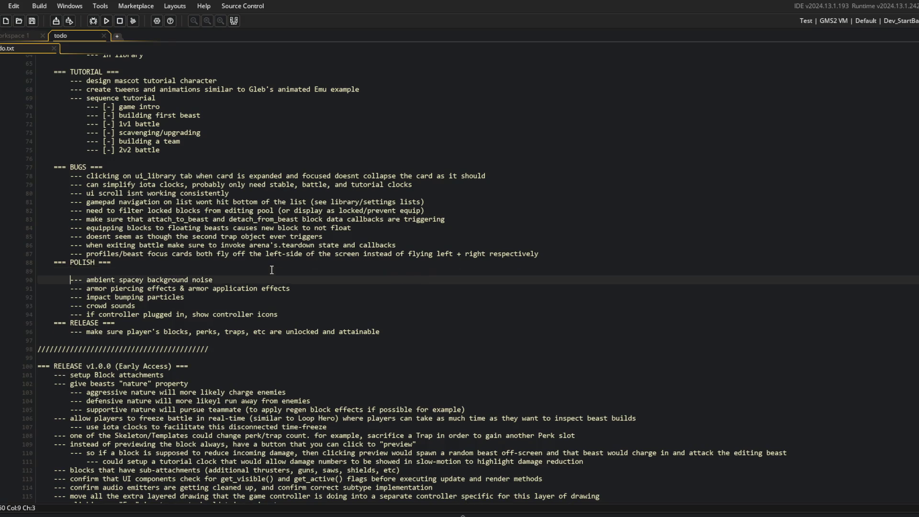
key(Down)
key(Down)
key(Down)
key(End)
key(Return)
key(ctrl+v)
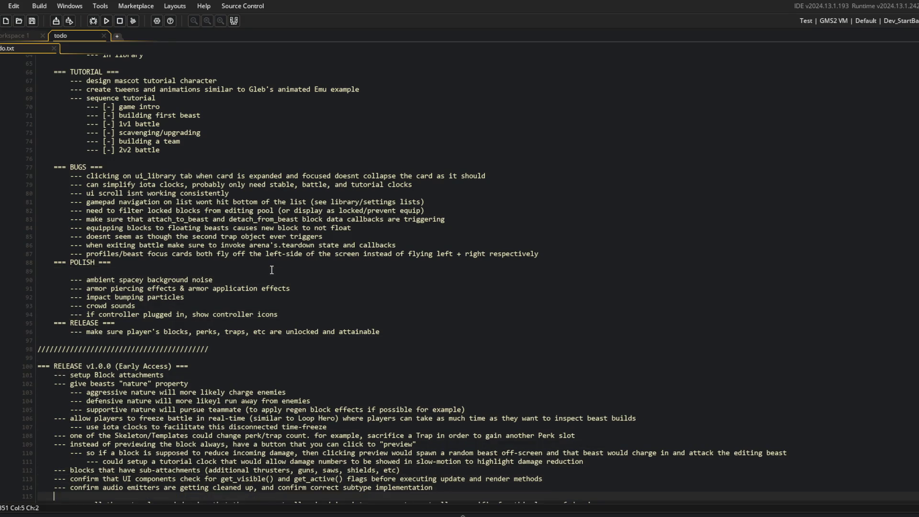
key(Up)
key(Up)
key(Up)
key(Up)
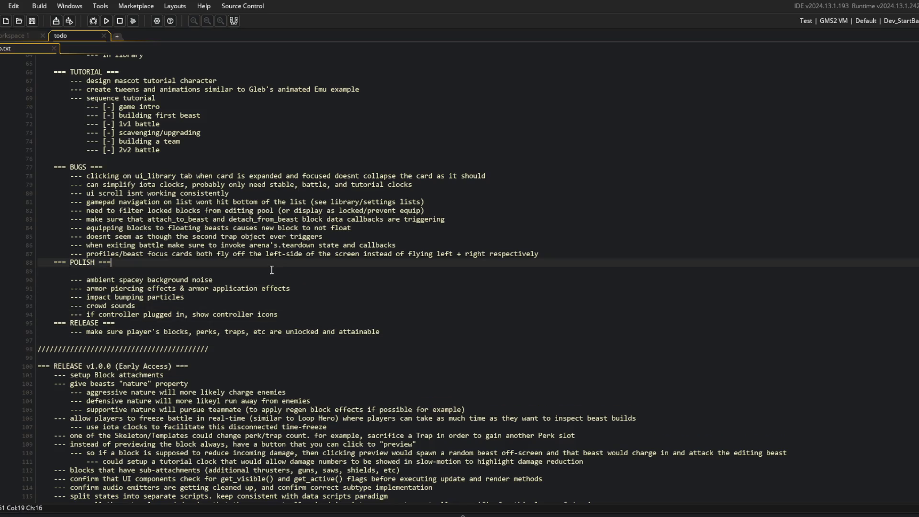
key(Down)
key(Delete)
key(Down)
- Cut and restore the impact bumping particles line, leaving it in place under POLISH
key(Down)
key(shift+Home)
key(ctrl+x)
key(Delete)
key(ctrl+v)
key(Down)
key(Down)
key(End)
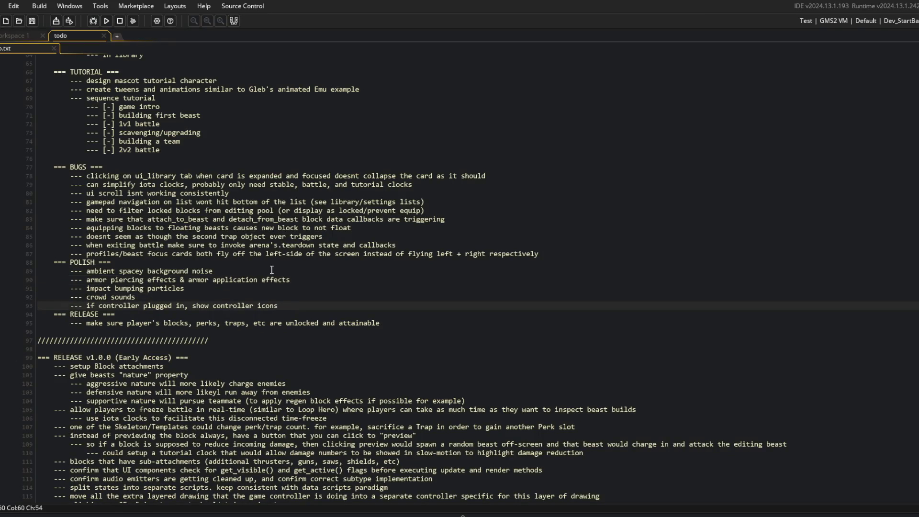
key(Up)
key(Up)
key(Up)
scroll(129, 303, up, 5)
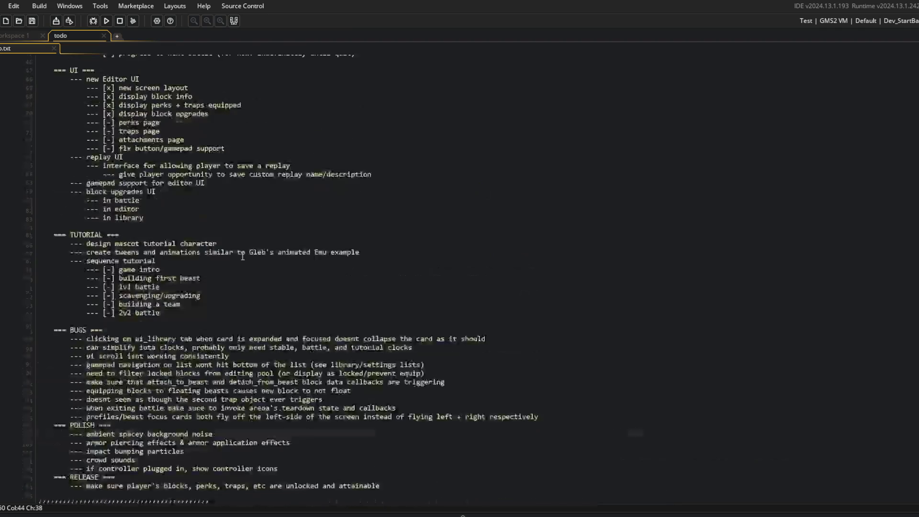
- Add blank lines above the POLISH and RELEASE headings
click(128, 302)
click(92, 376)
key(Down)
key(Home)
key(Return)
key(Down)
key(Down)
key(Down)
key(Down)
key(Down)
key(Return)
- Remove the extra blank line above the random beasts item
scroll(331, 264, up, 11)
click(330, 263)
scroll(330, 264, up, 6)
key(Up)
key(Up)
key(Up)
key(Delete)
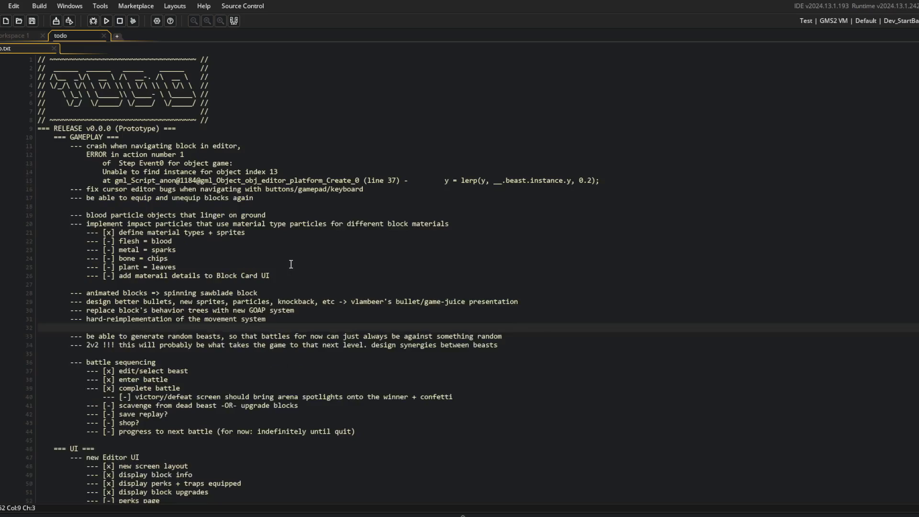
scroll(293, 265, down, 3)
scroll(335, 254, up, 3)
click(363, 262)
scroll(363, 261, down, 5)
- Outdent the GOAP behaviour trees and movement reimplementation lines and prefix both with ***
click(288, 289)
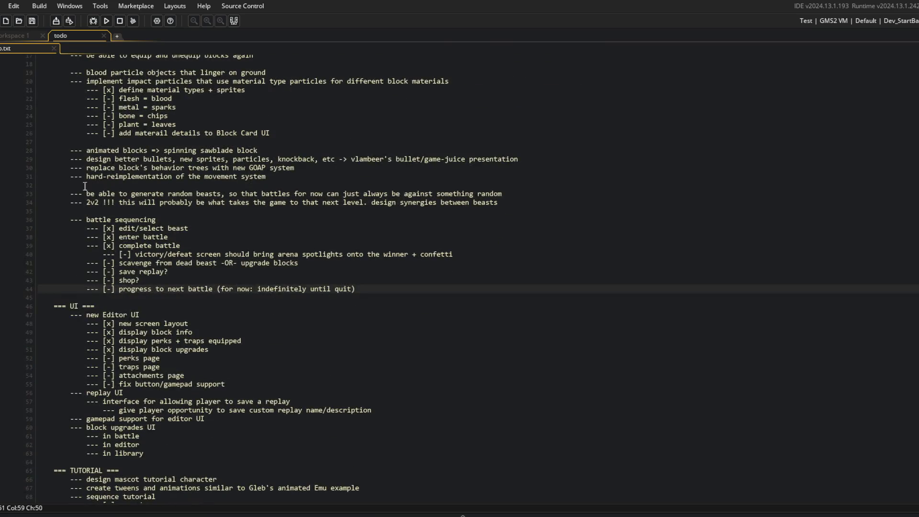
click(155, 169)
click(306, 179)
drag(315, 173, 72, 165)
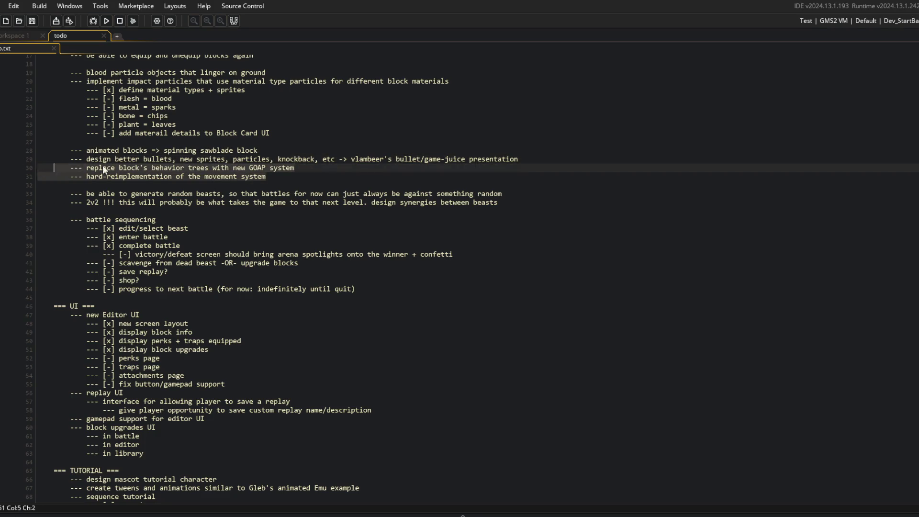
click(71, 168)
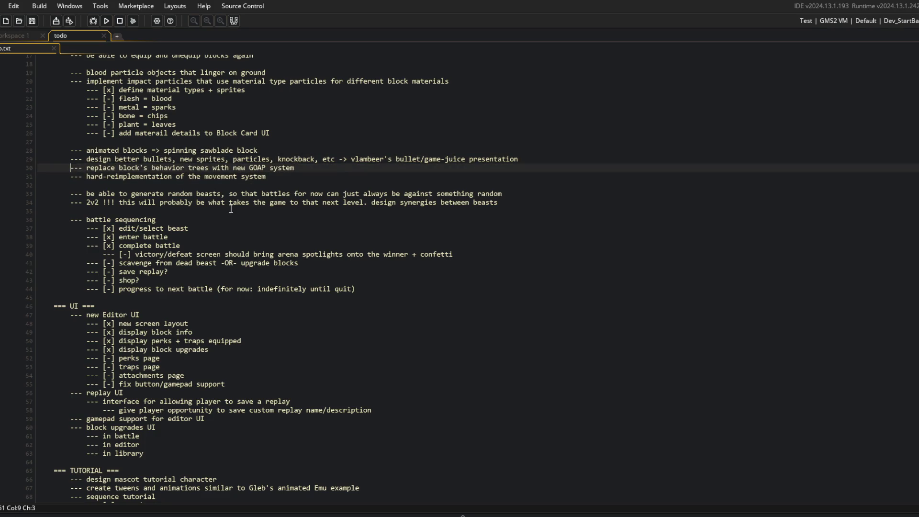
key(shift+Down)
key(shift+Tab)
text(***)
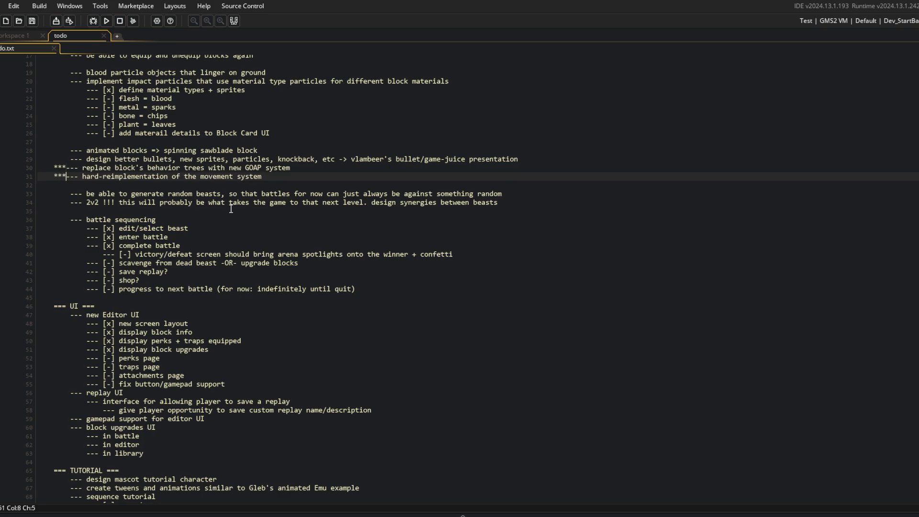
key(End)
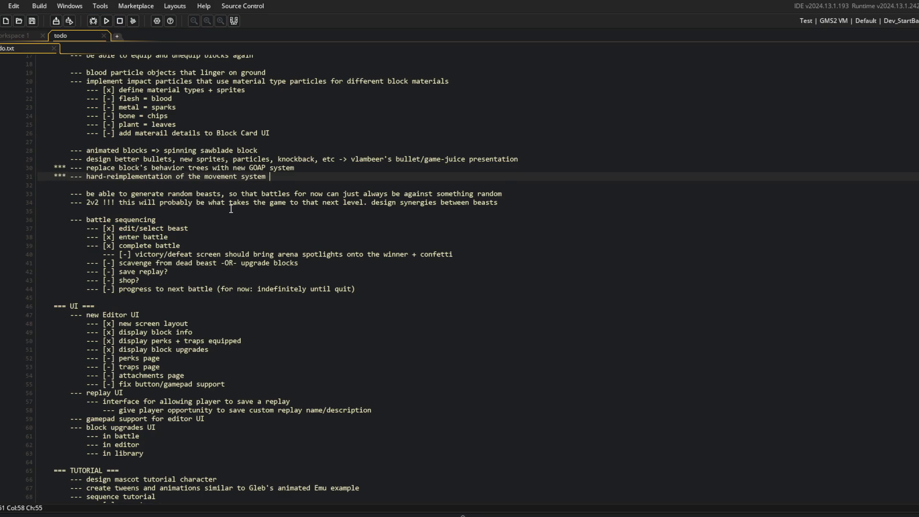
key(Up)
key(End)
- Stage all changed files in Command Prompt with git add
click(376, 271)
click(479, 194)
scroll(383, 240, up, 4)
click(383, 200)
key(alt+Tab)
text(git add .)
key(Return)
- Commit with message "updated todo" and push it to the remote repository
text(git commit -m "update doto)
key(BackSpace)
key(BackSpace)
key(BackSpace)
text(d todo")
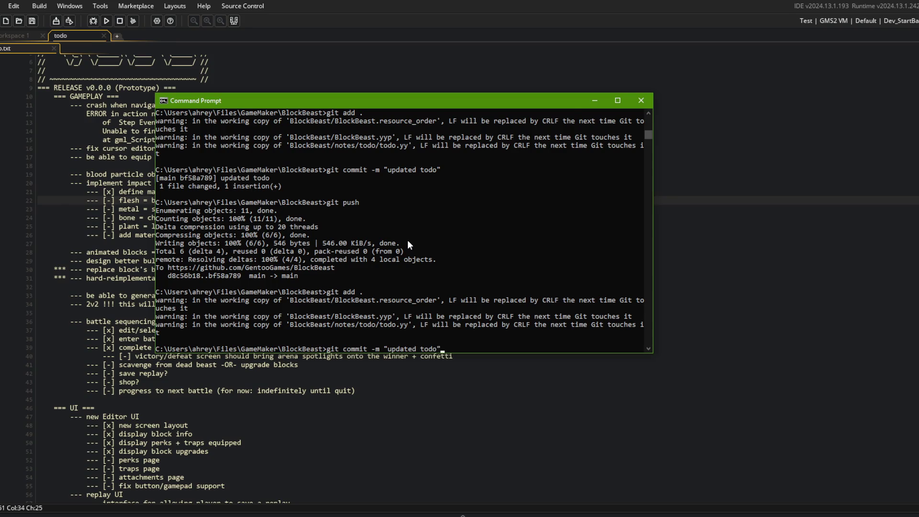
key(Return)
text(git push)
key(Return)
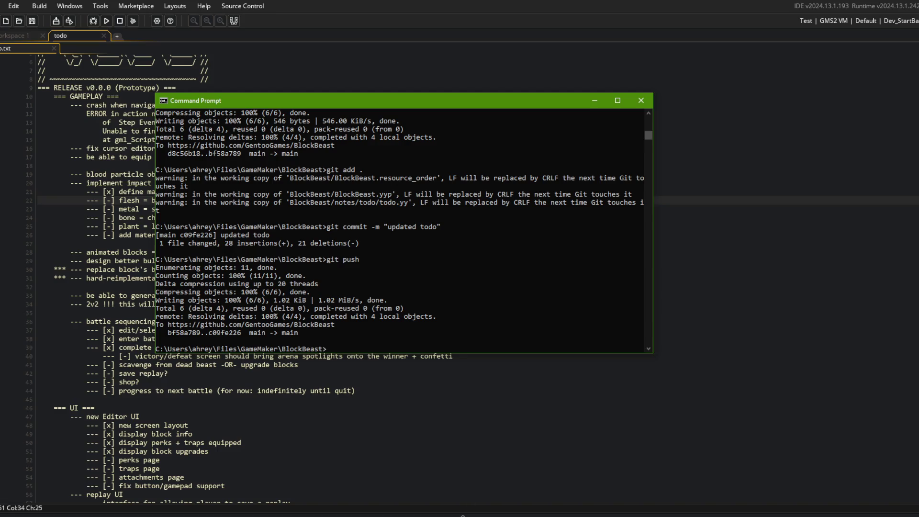
key(alt+Tab)
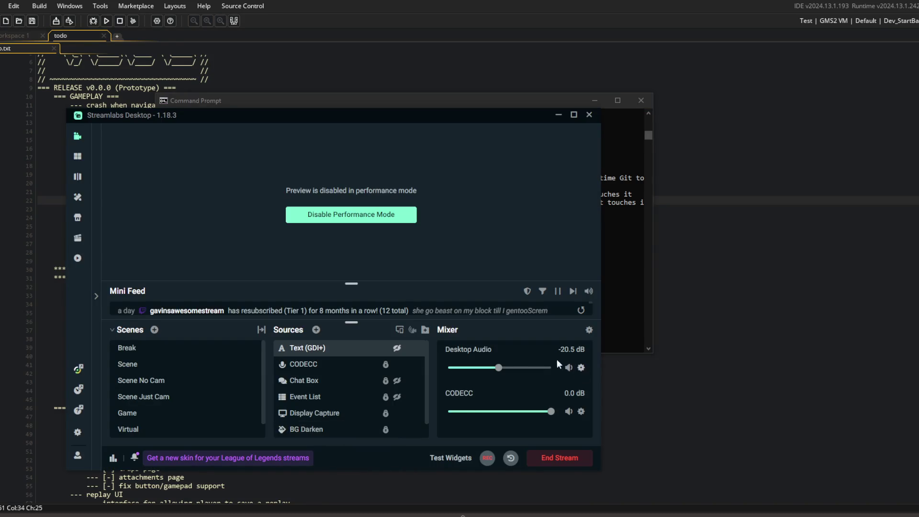
- Unhide the Text (GDI+) source and change its text from brb to 'stream is over'
click(397, 351)
double_click(331, 348)
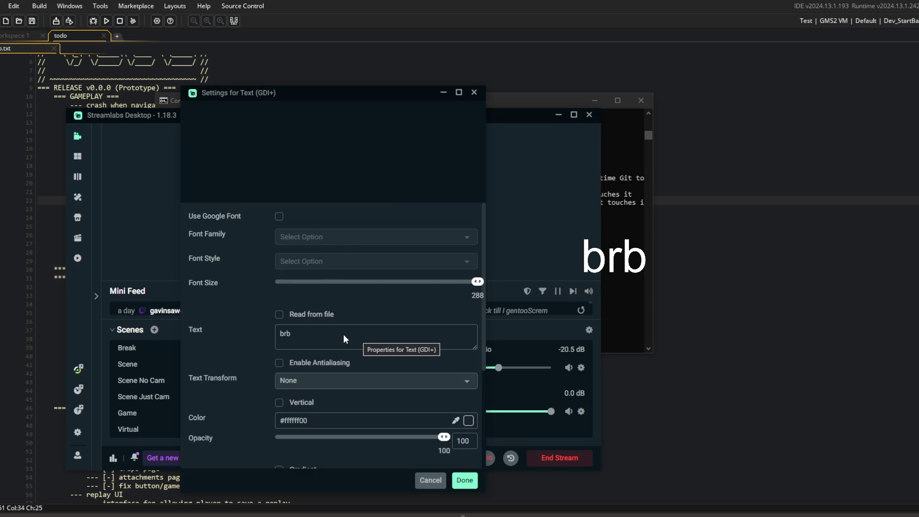
double_click(291, 334)
text(stre)
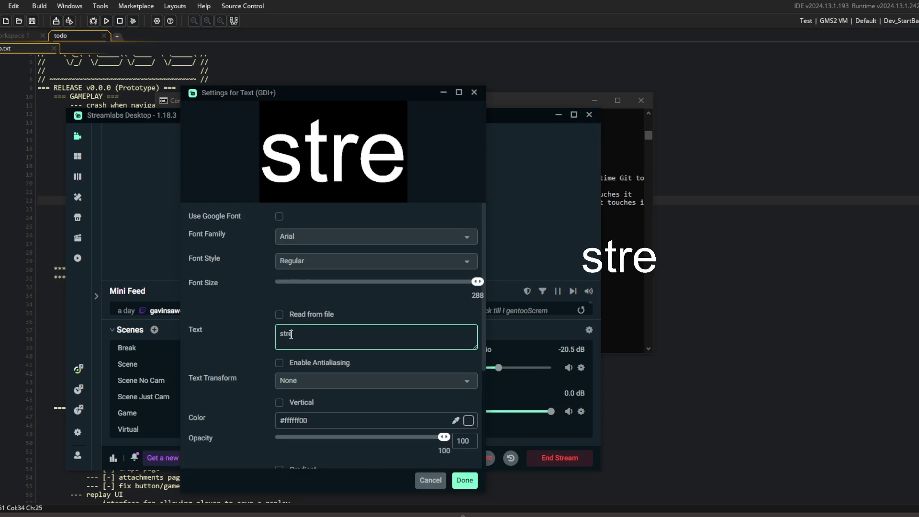
text(am is over)
click(461, 480)
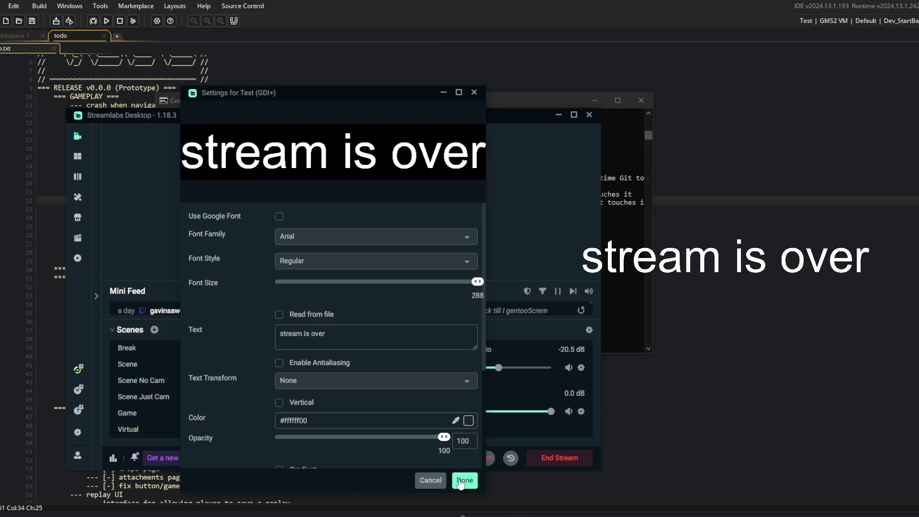
- Turn on Performance Mode from the preview's context menu
right_click(457, 235)
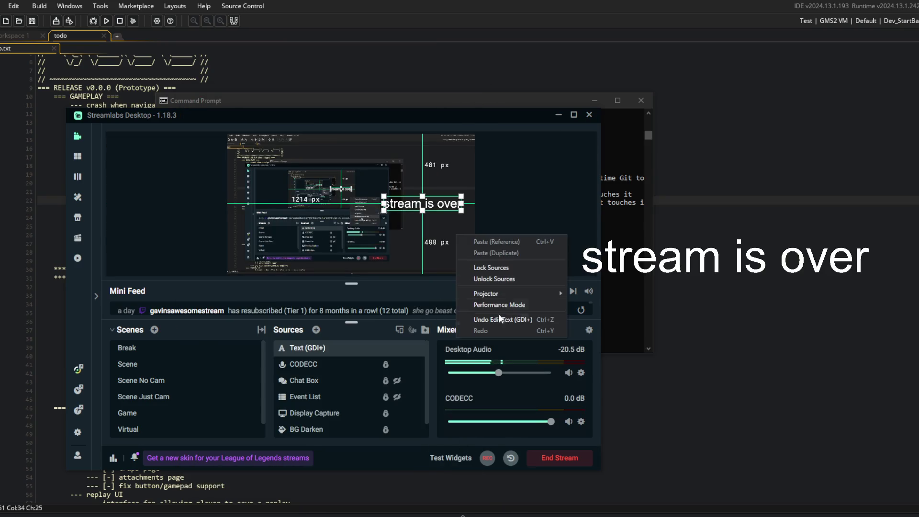
click(499, 305)
click(450, 310)
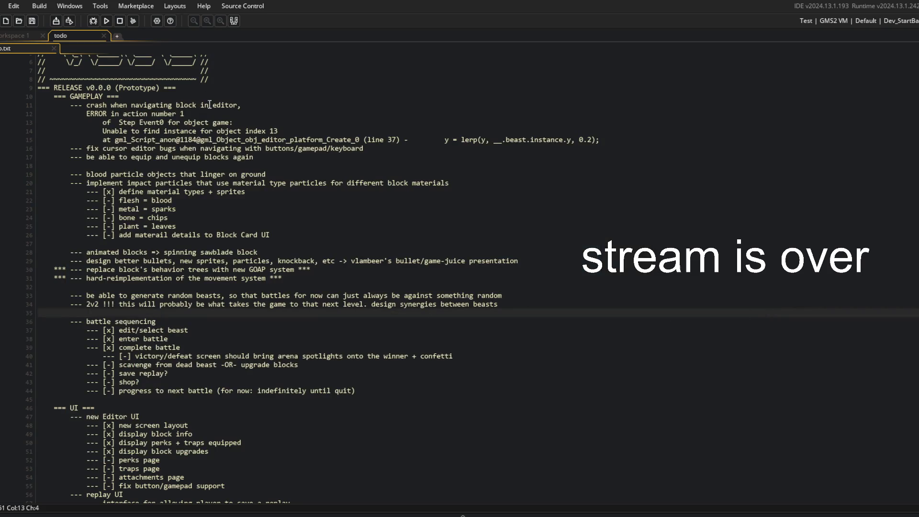
- Run BlockBeast, add Posy's 'Crow' to the Spotify Block Beast playlist, then show the game window
click(107, 21)
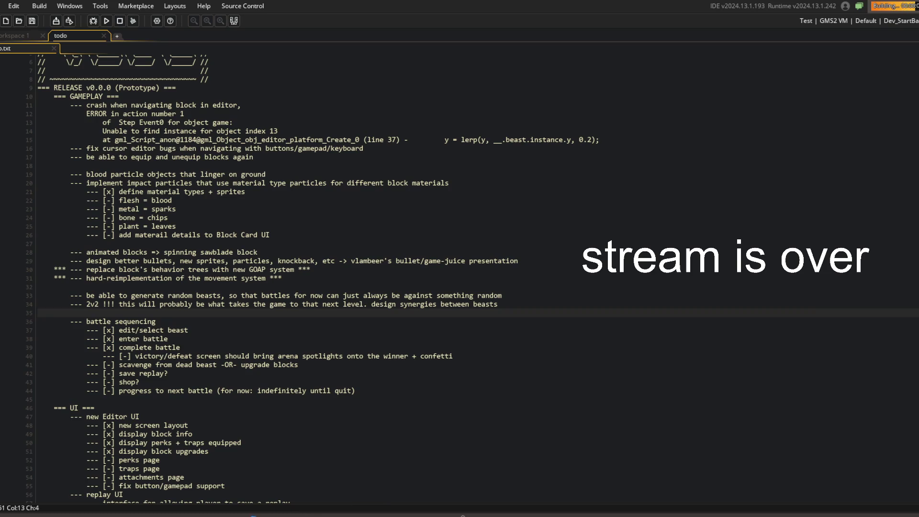
click(462, 515)
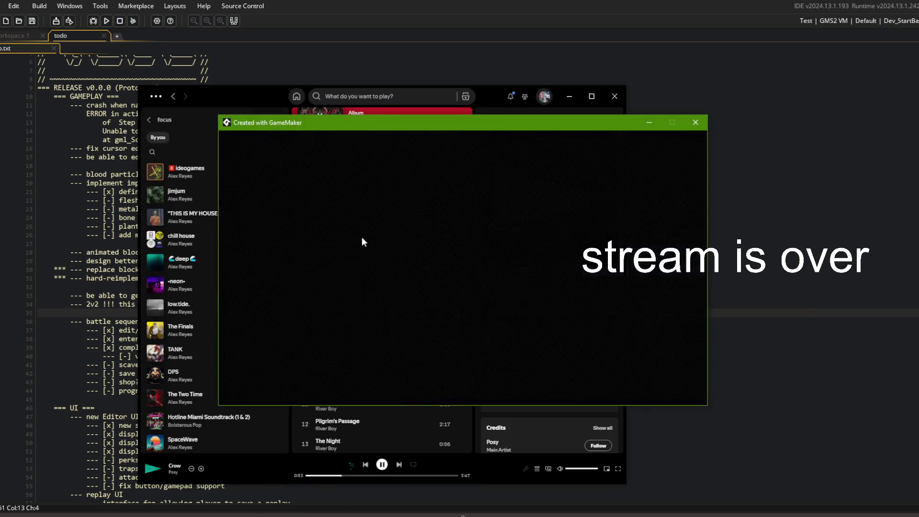
click(149, 120)
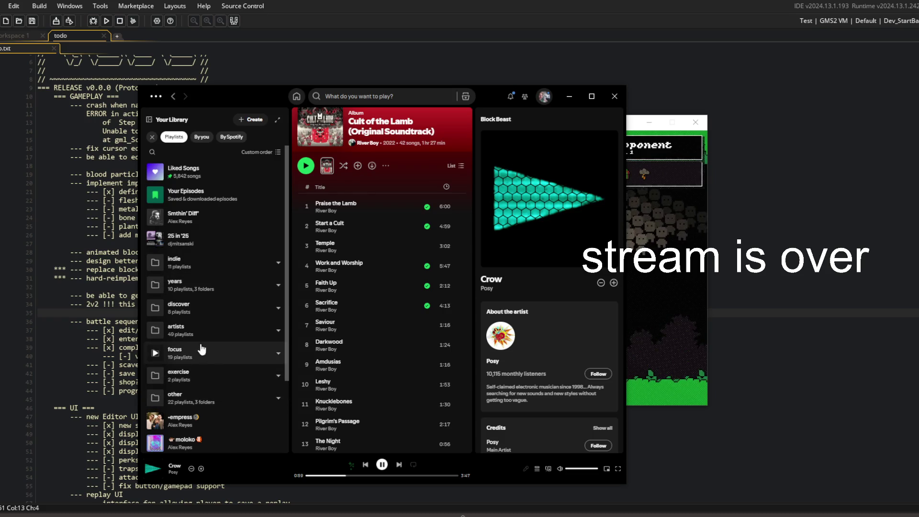
click(175, 398)
click(179, 169)
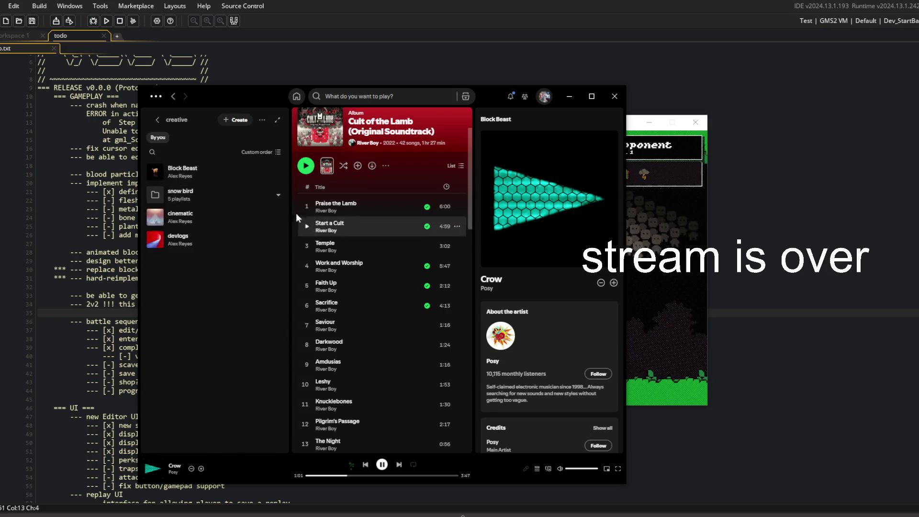
drag(144, 467, 211, 168)
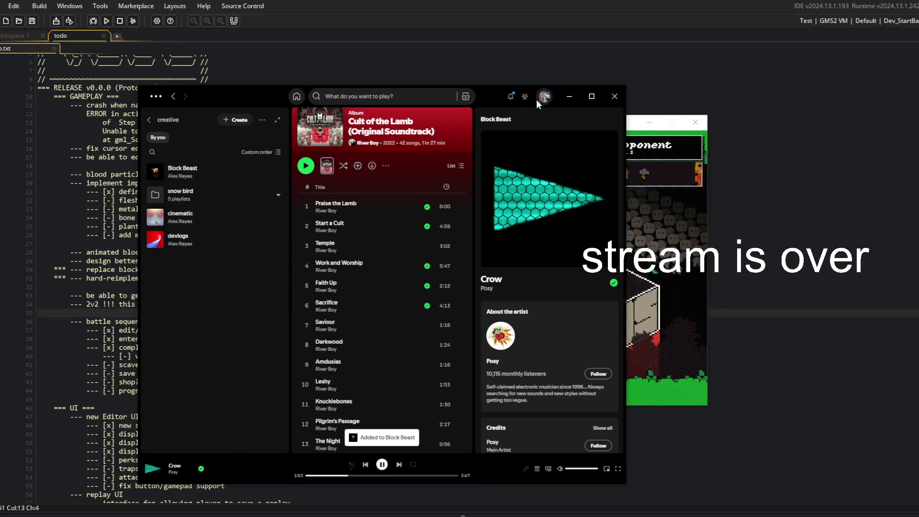
click(571, 95)
drag(570, 123, 400, 128)
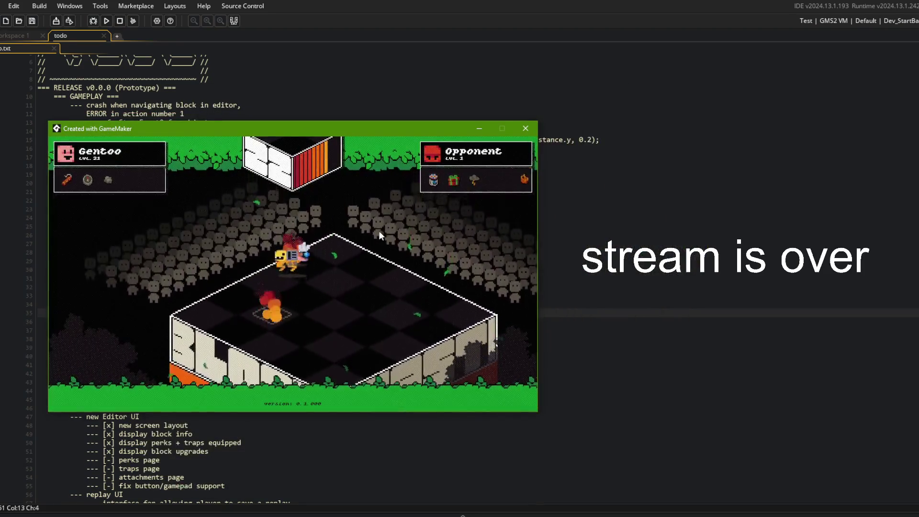